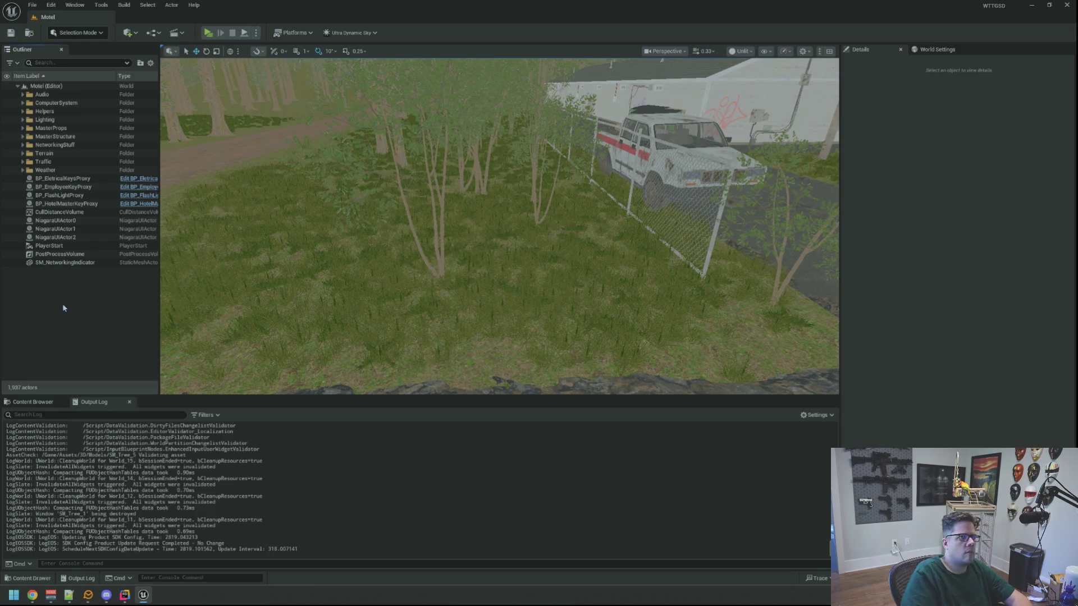
Step: Fly the camera to the motel and switch the viewport view mode to Lit
mouse_move(251, 260)
left_mouse_down()
mouse_move(292, 303)
mouse_move(314, 306)
left_mouse_up()
left_click(742, 51)
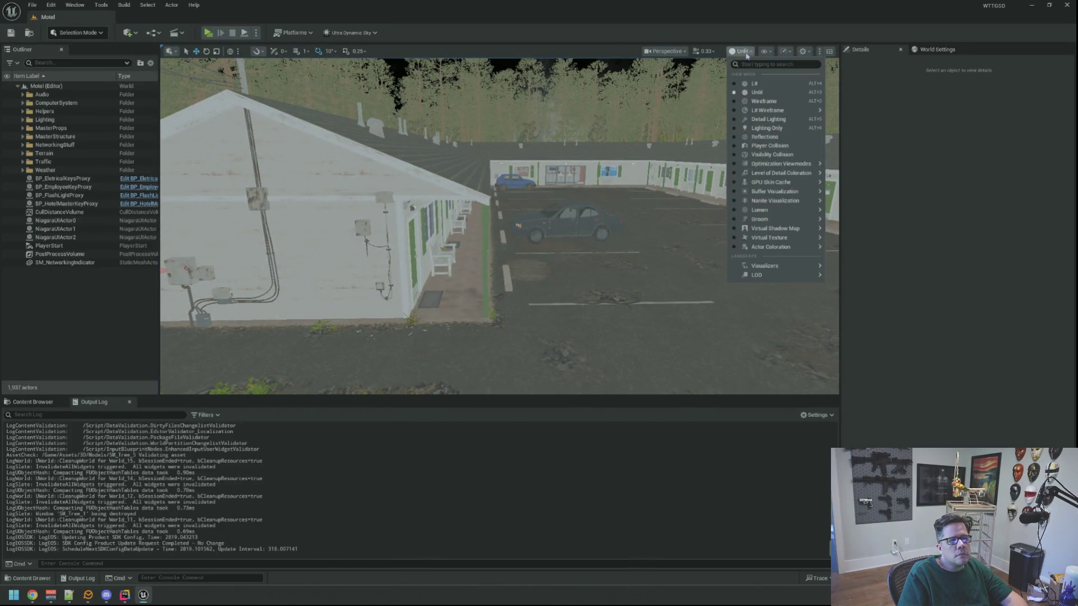
left_click(754, 83)
mouse_move(506, 225)
left_mouse_down()
mouse_move(567, 232)
mouse_move(562, 214)
left_mouse_up()
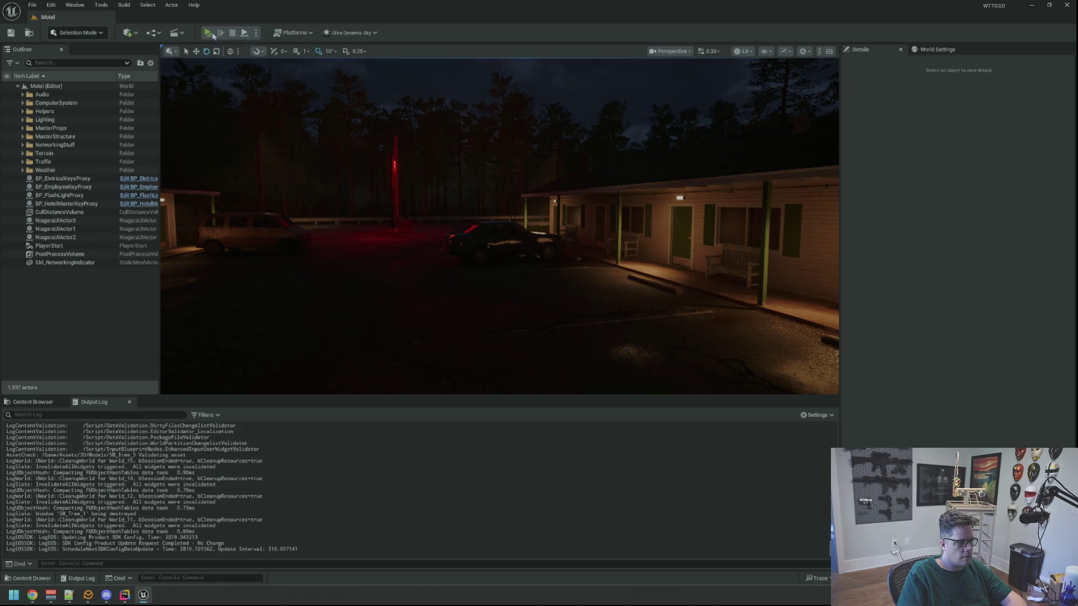
Step: Launch a Standalone Game preview with Alt+P and resume from its pause menu
key("alt+p")
key("Escape")
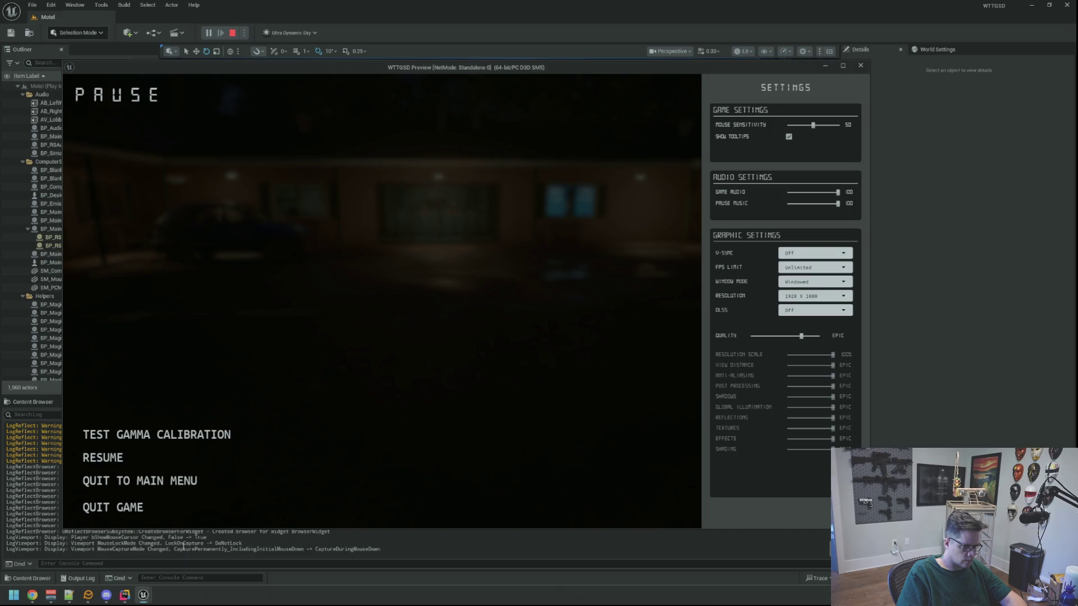
left_click(123, 461)
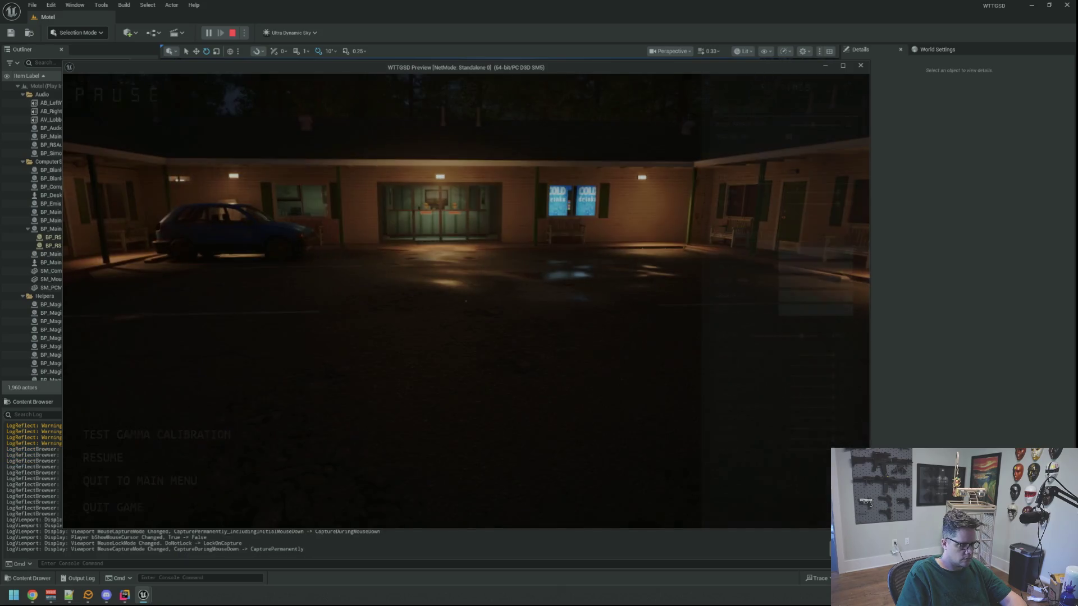
Step: Walk into the lobby, pick up the desk item, then cross the parking lot past the car
key("w")
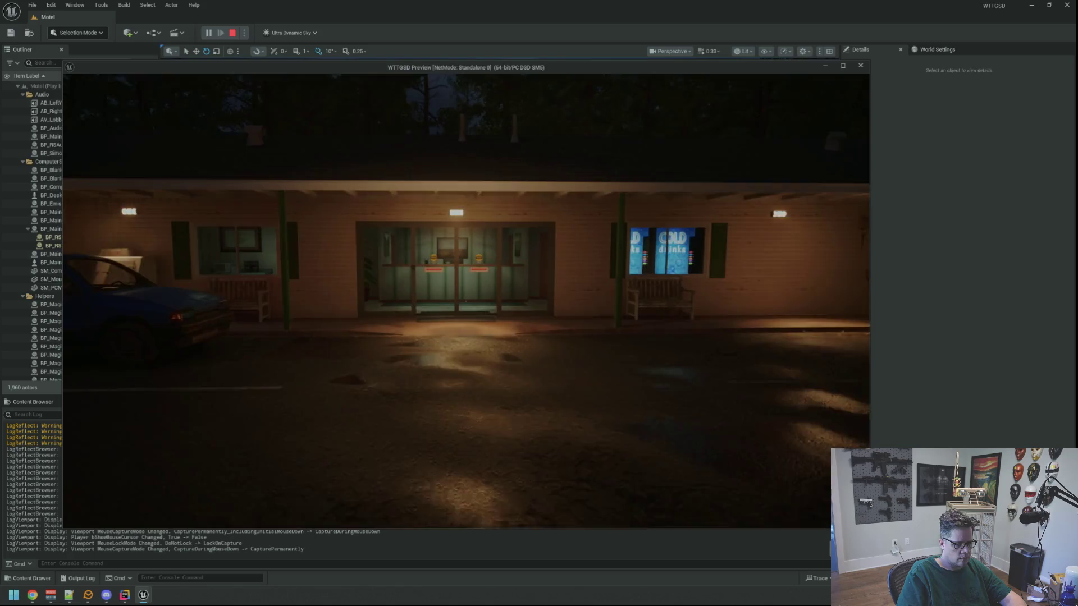
key("w")
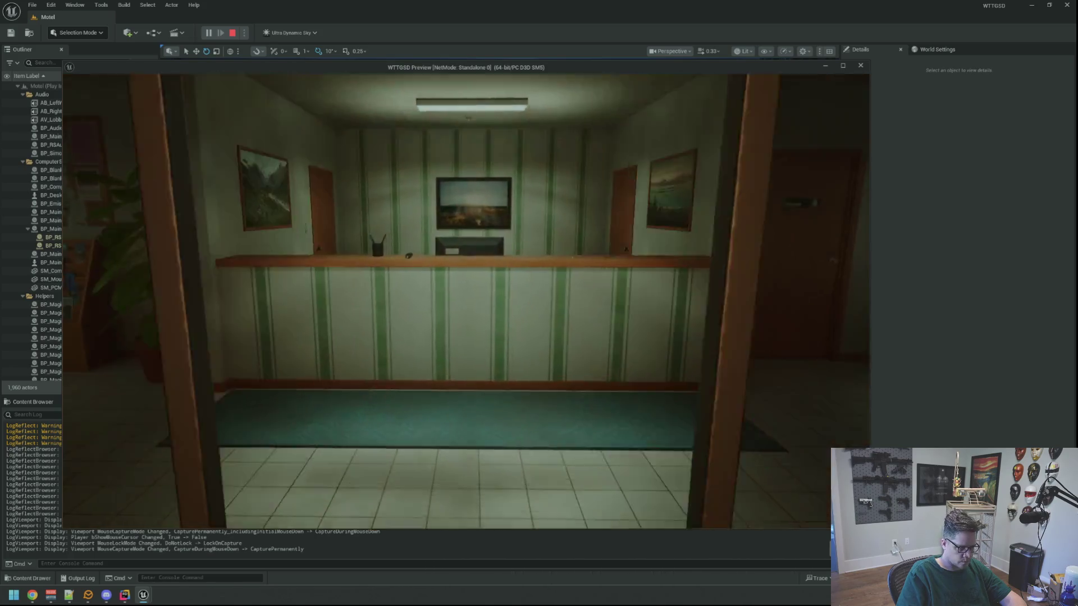
key("e")
key("w")
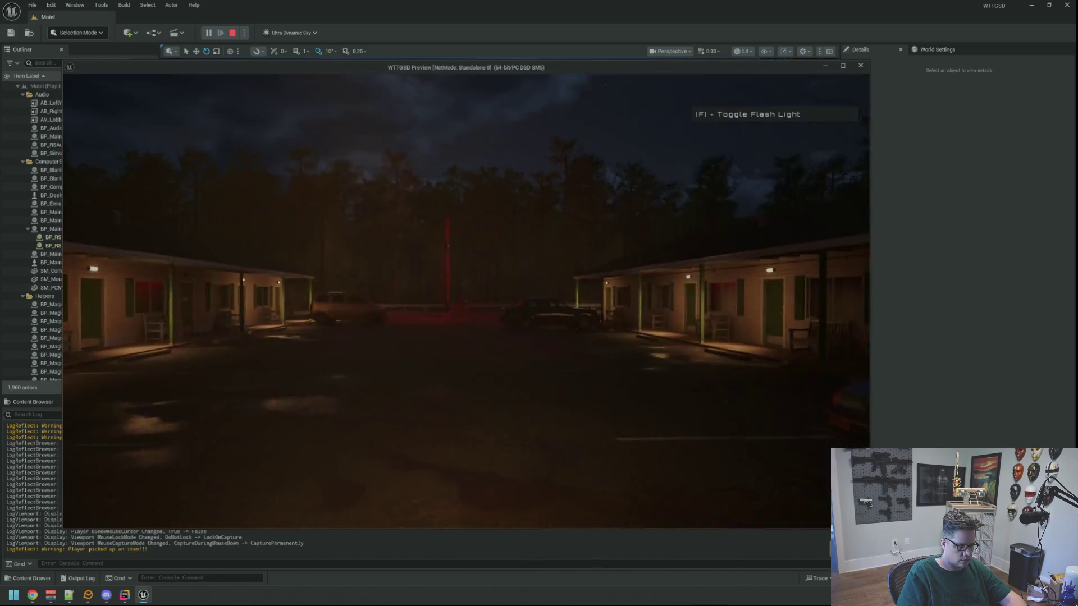
key("w")
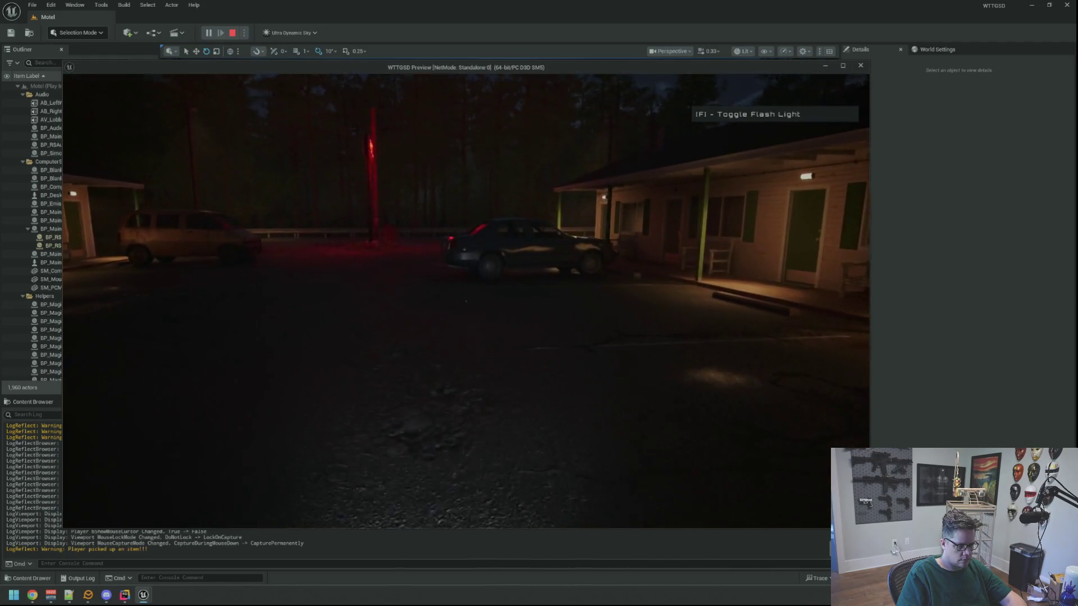
key("w")
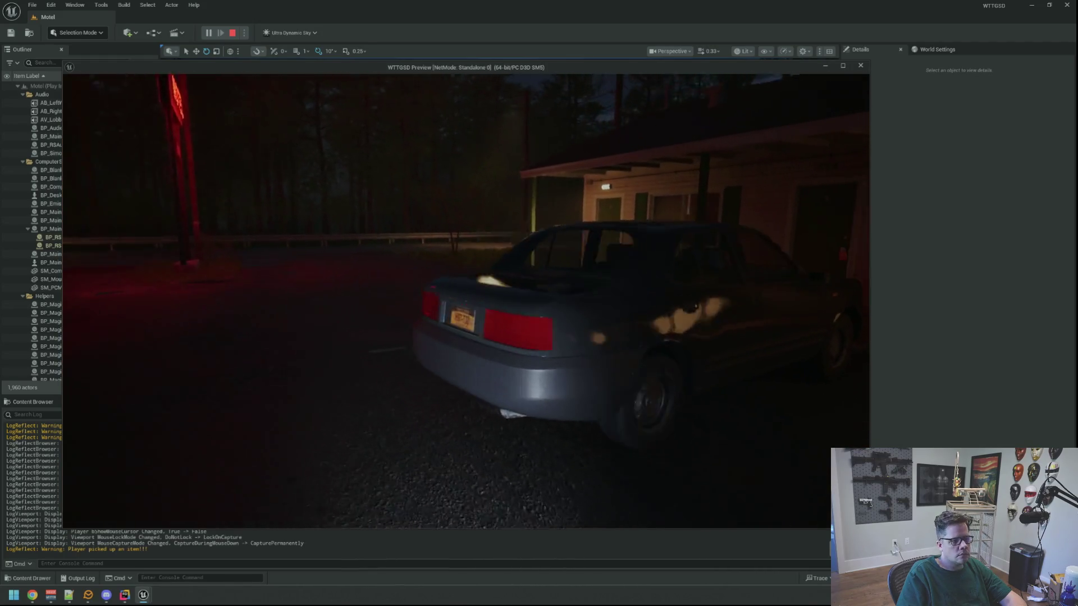
Step: Walk through the roadside trees and bushes past the red-striped pickup truck
key("w")
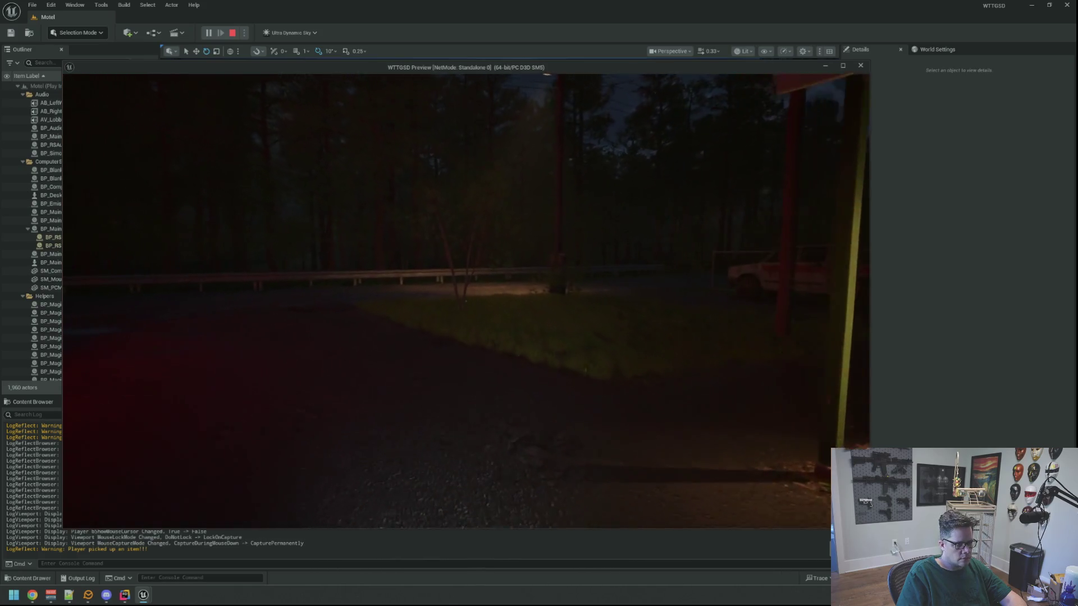
key("w")
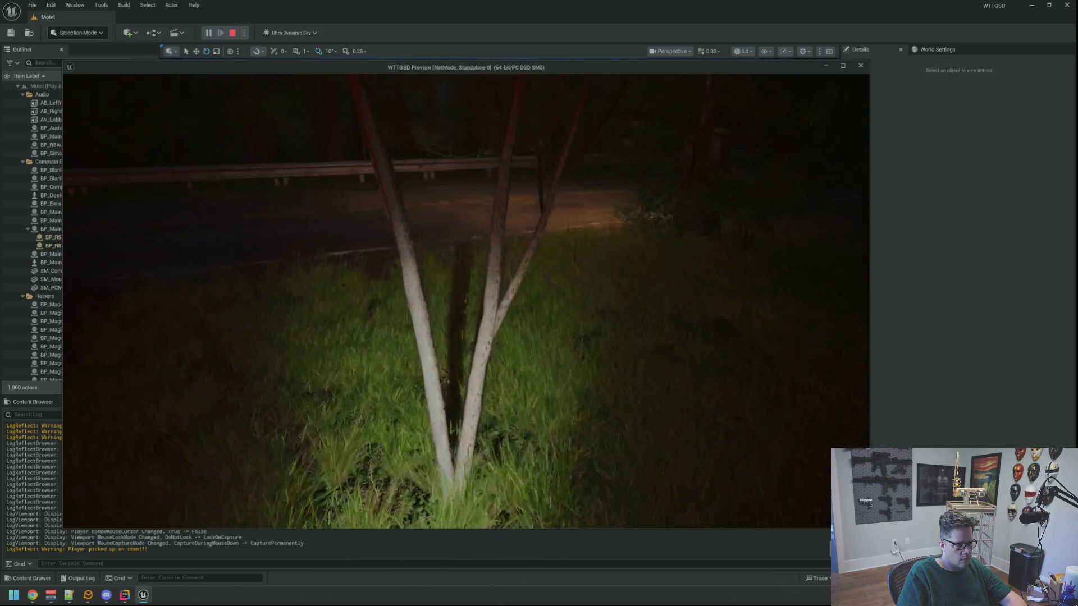
key("w")
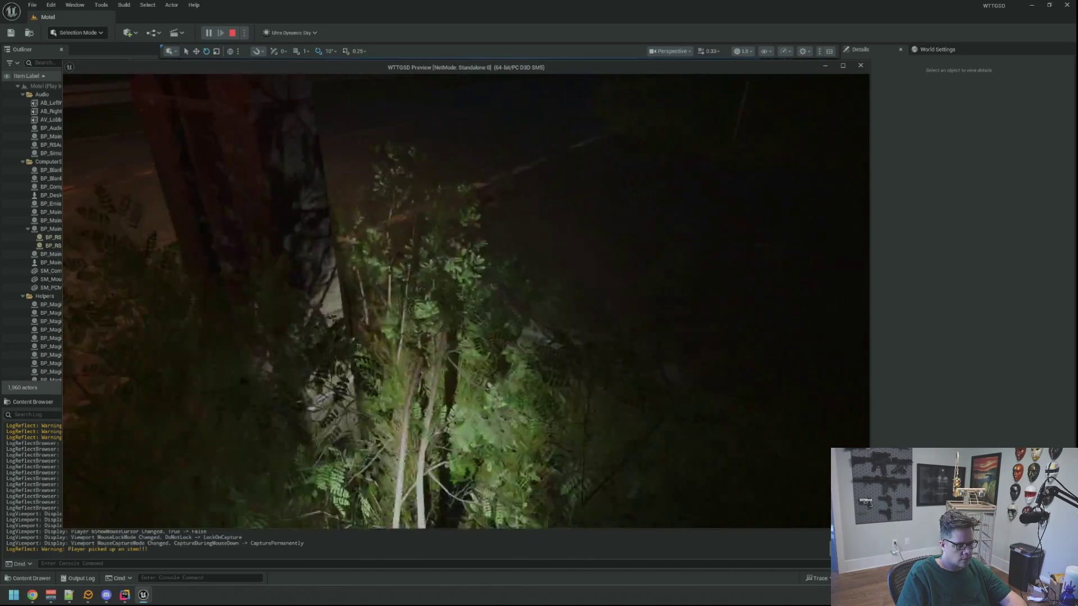
key("w")
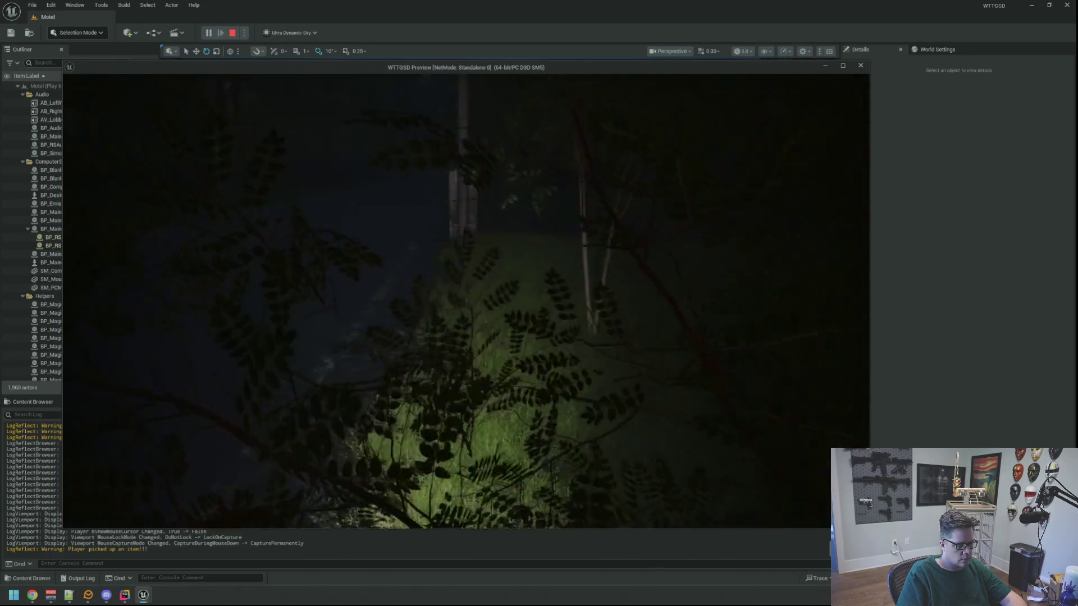
key("w")
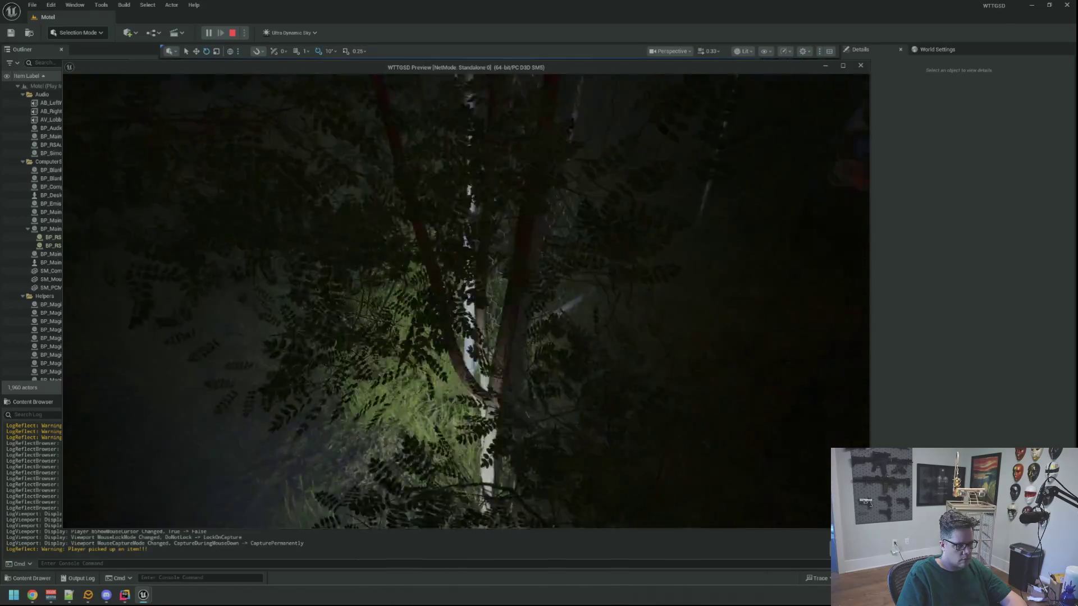
key("w")
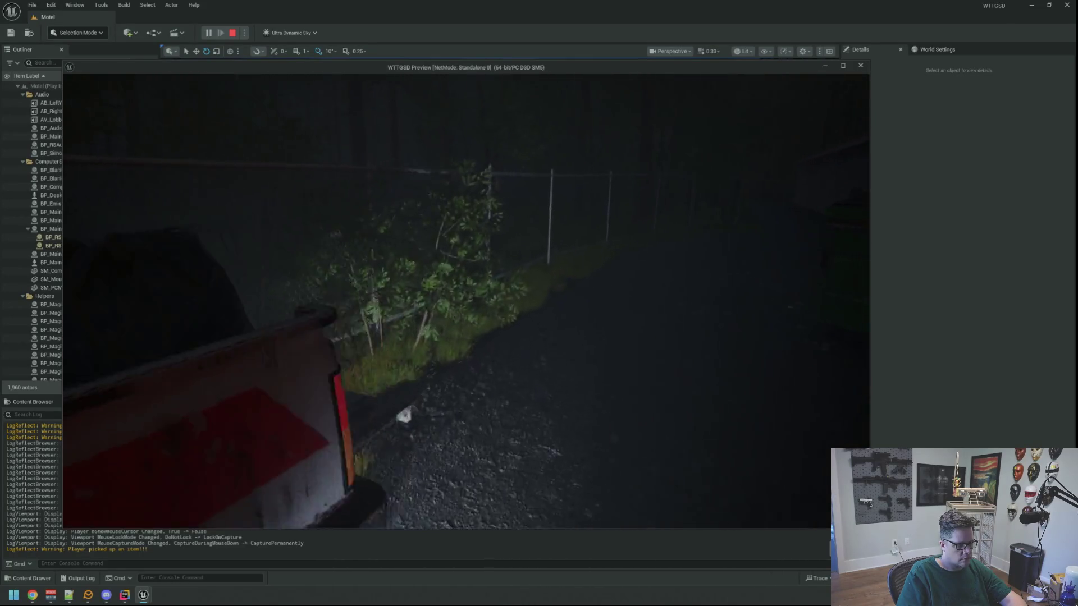
key("w")
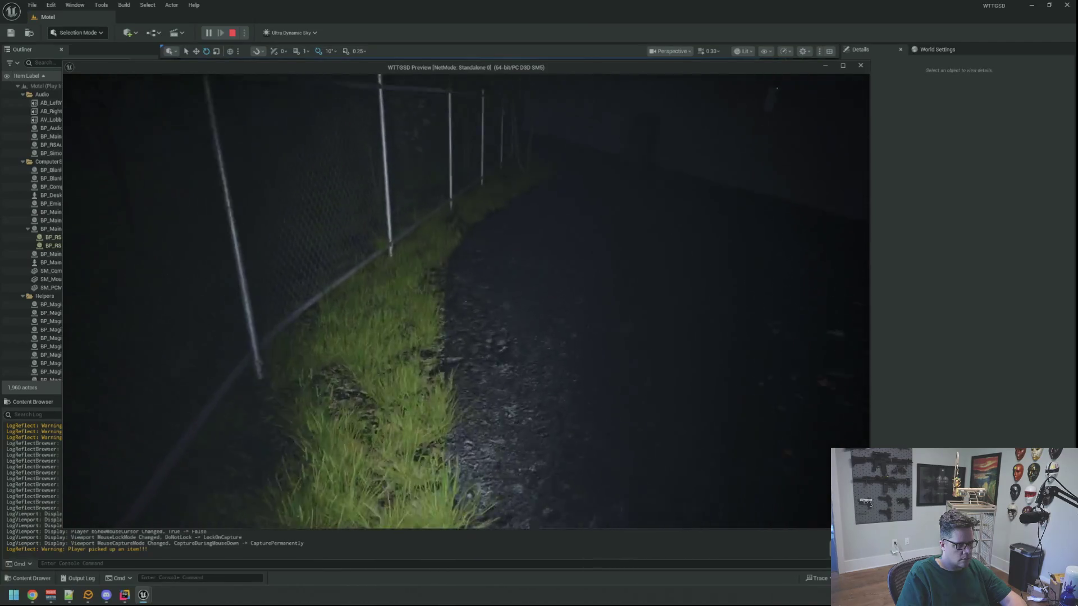
key("w")
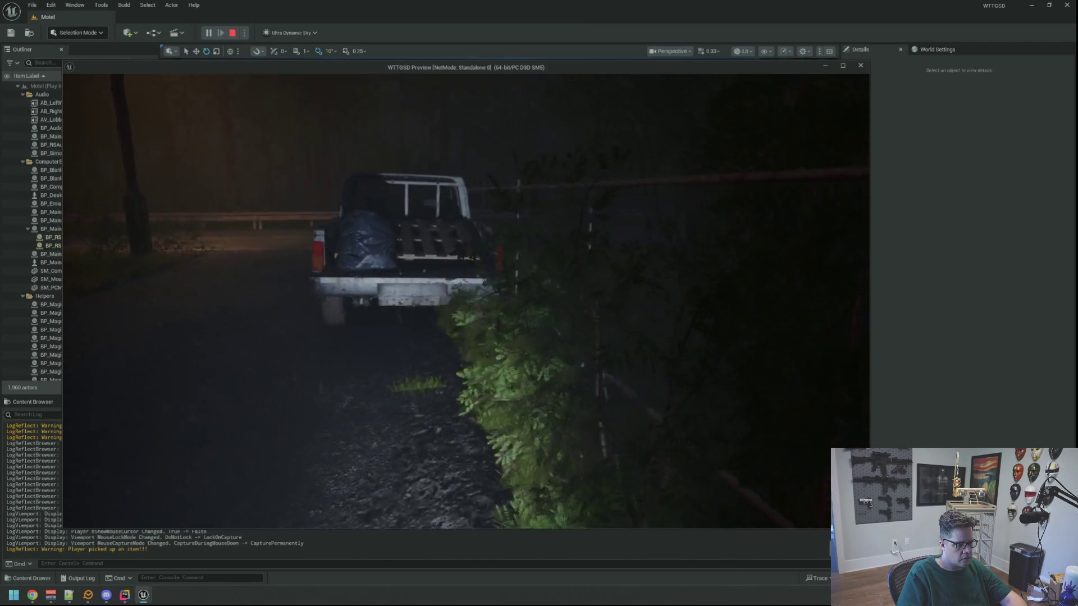
key("w")
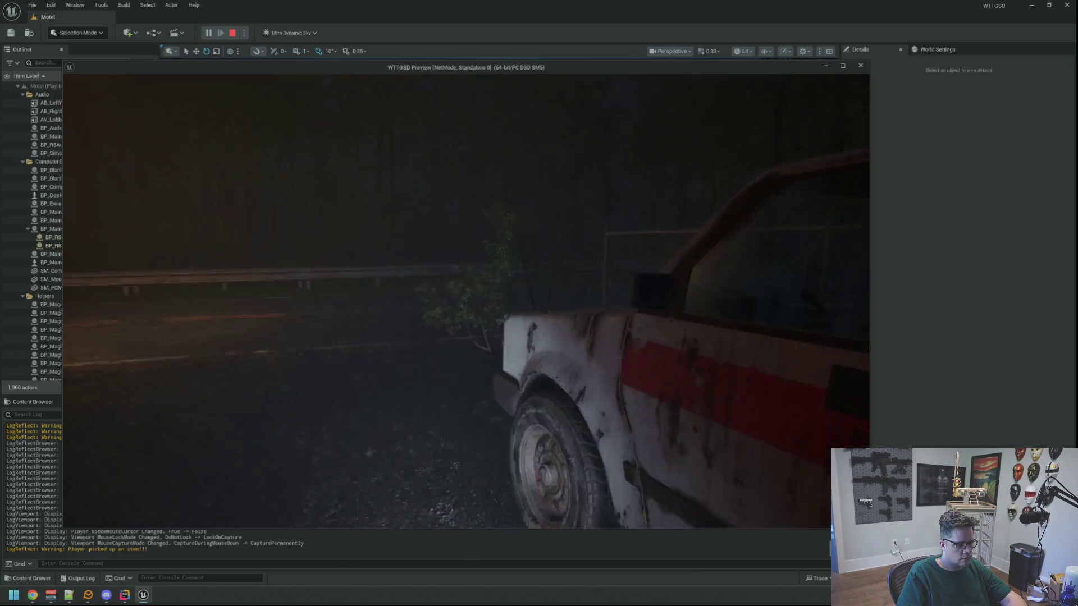
key("w")
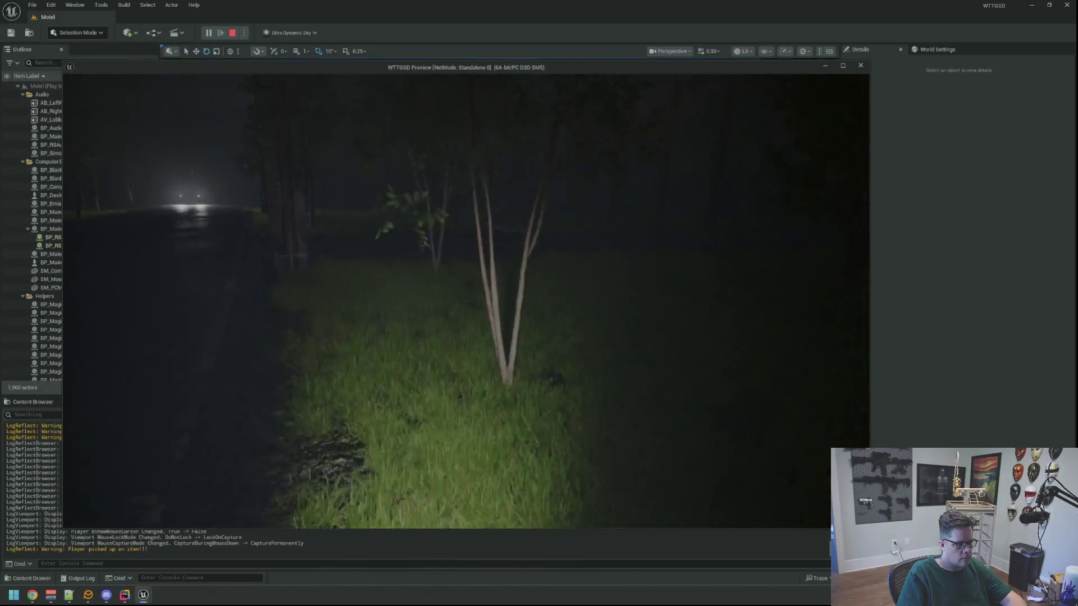
Step: Walk across the grassy slope through the birch forest toward the chain-link fence
key("w")
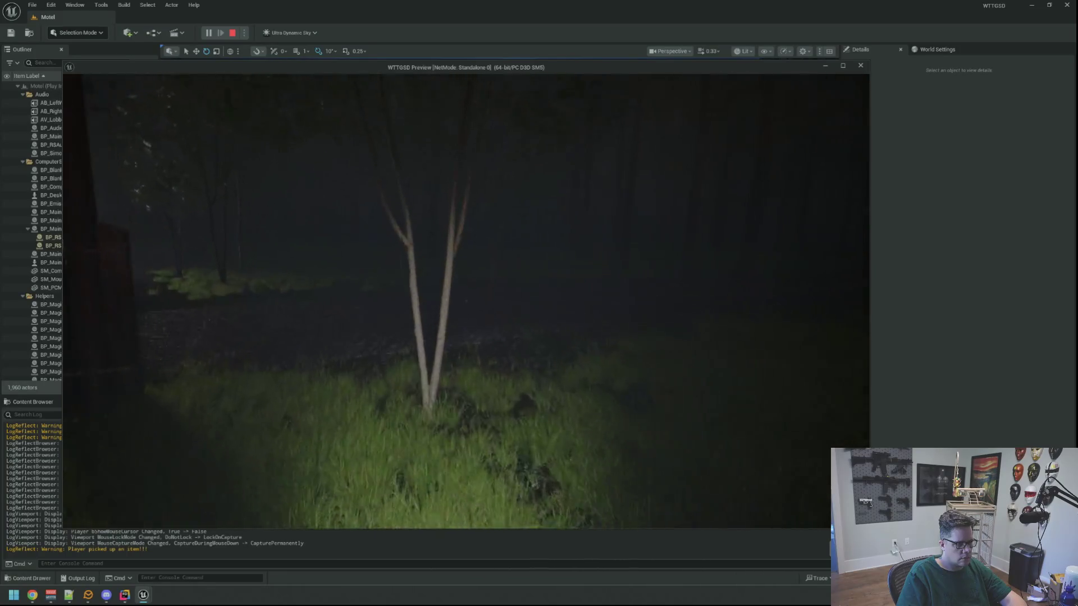
key("w")
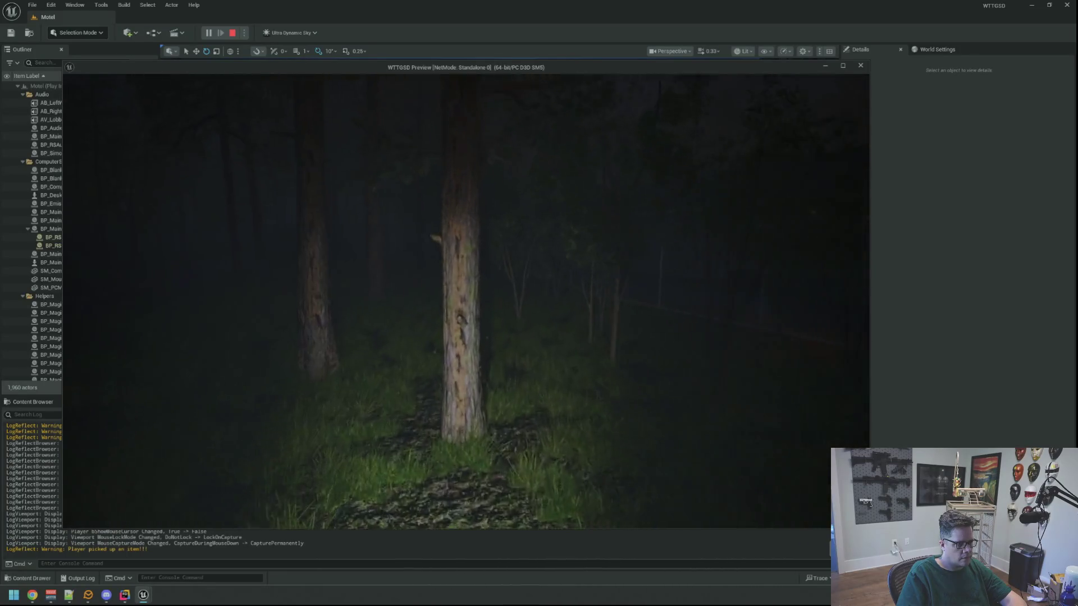
key("w")
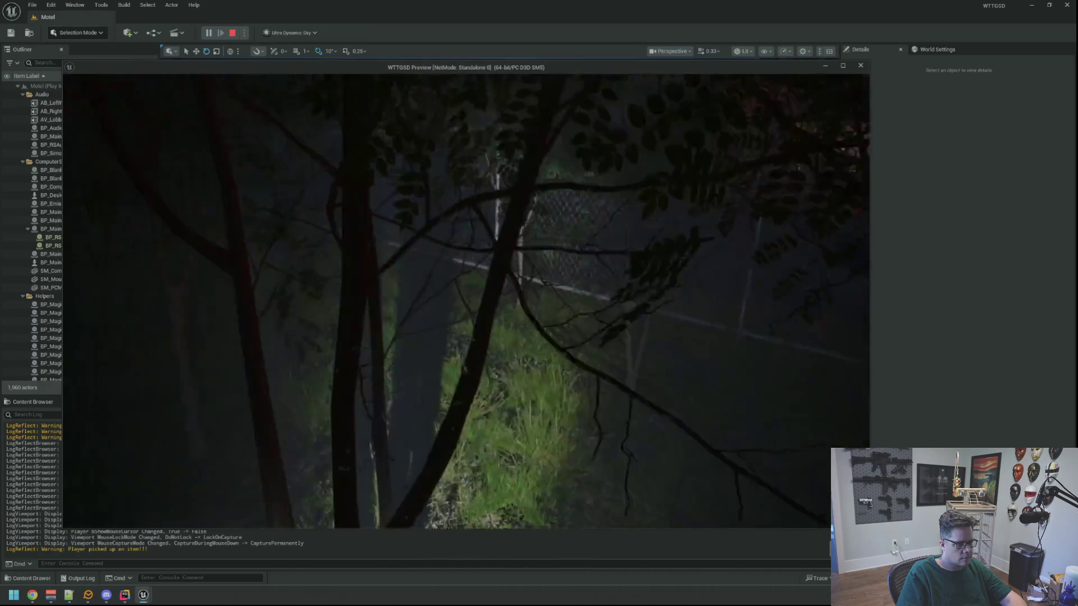
key("w")
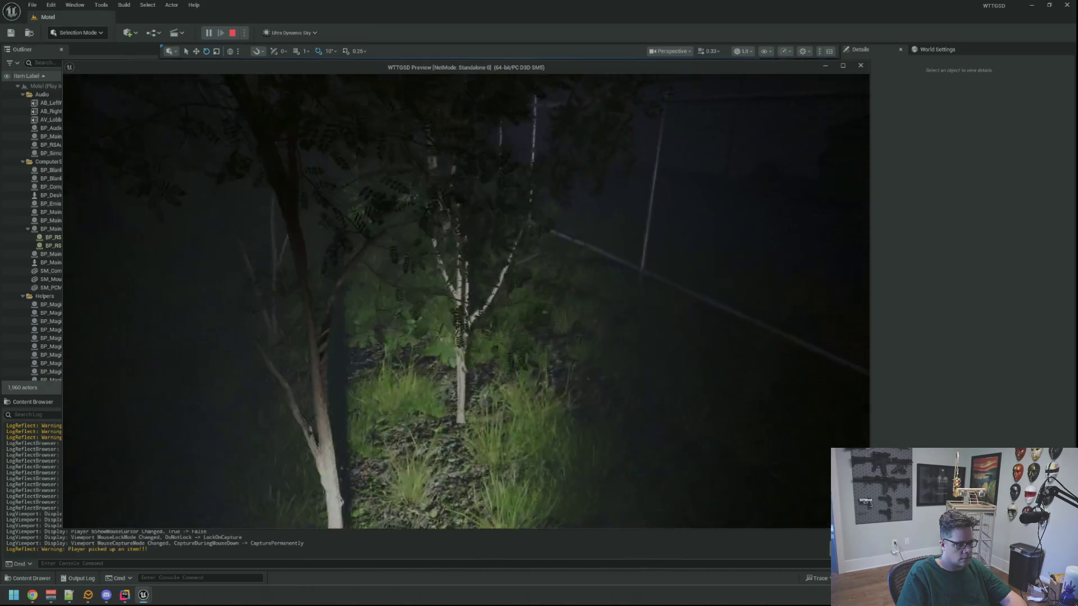
key("w")
key("w")
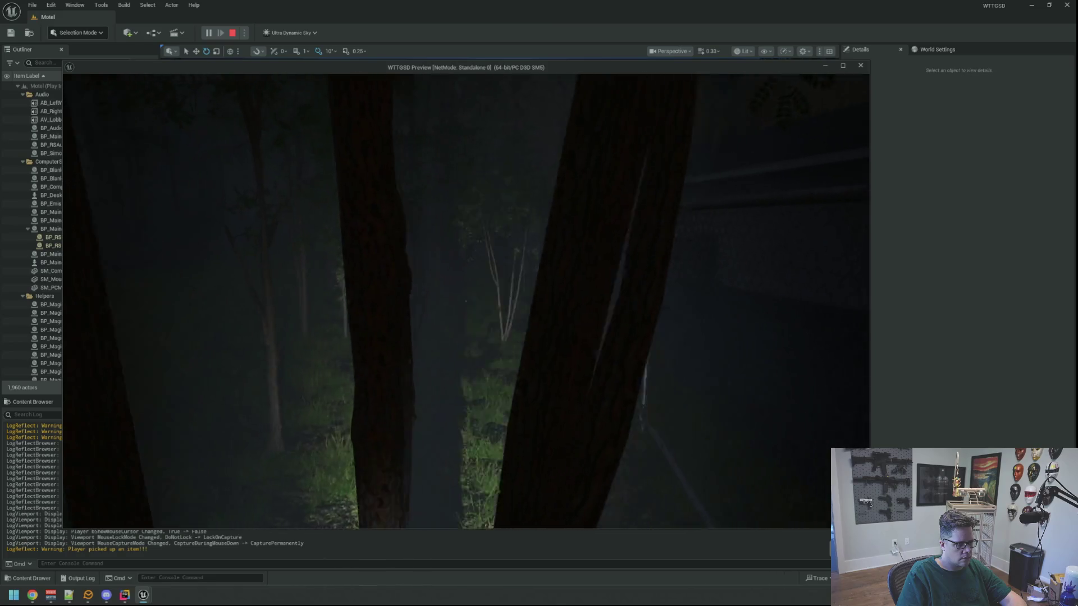
key("w")
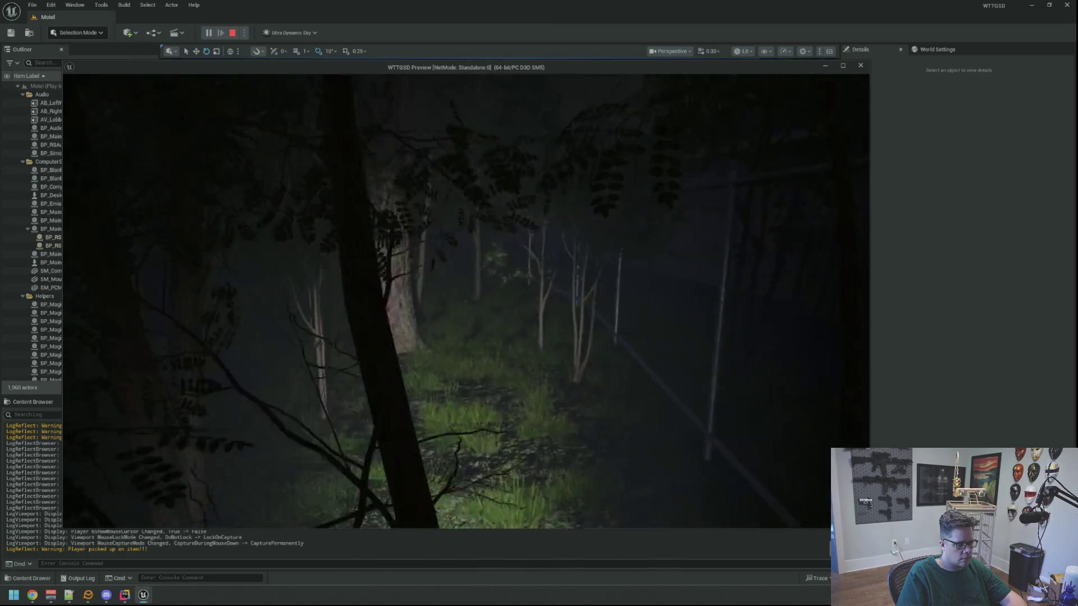
key("w")
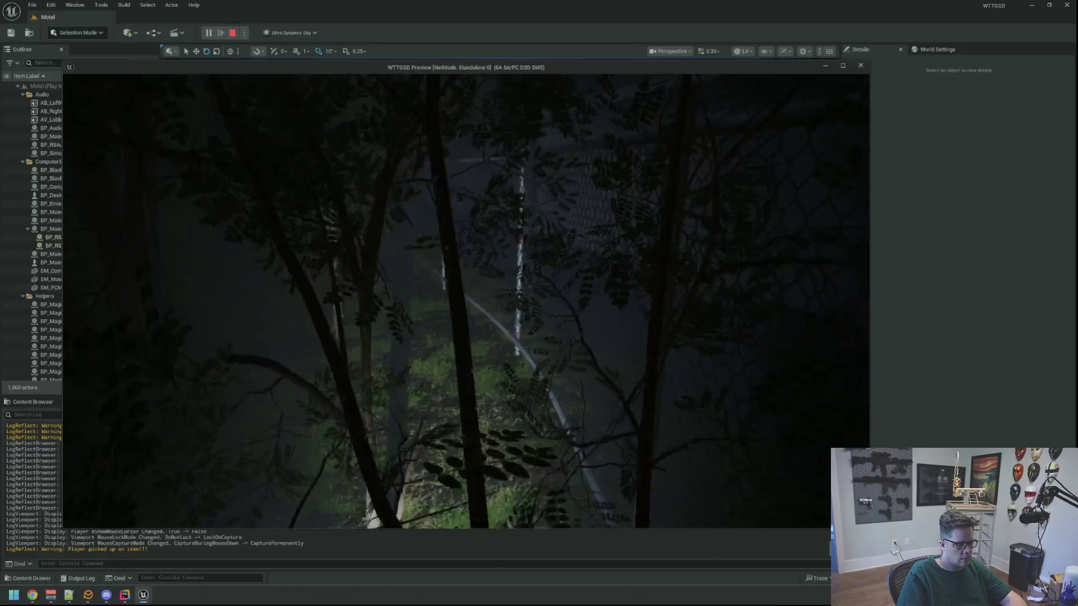
key("w")
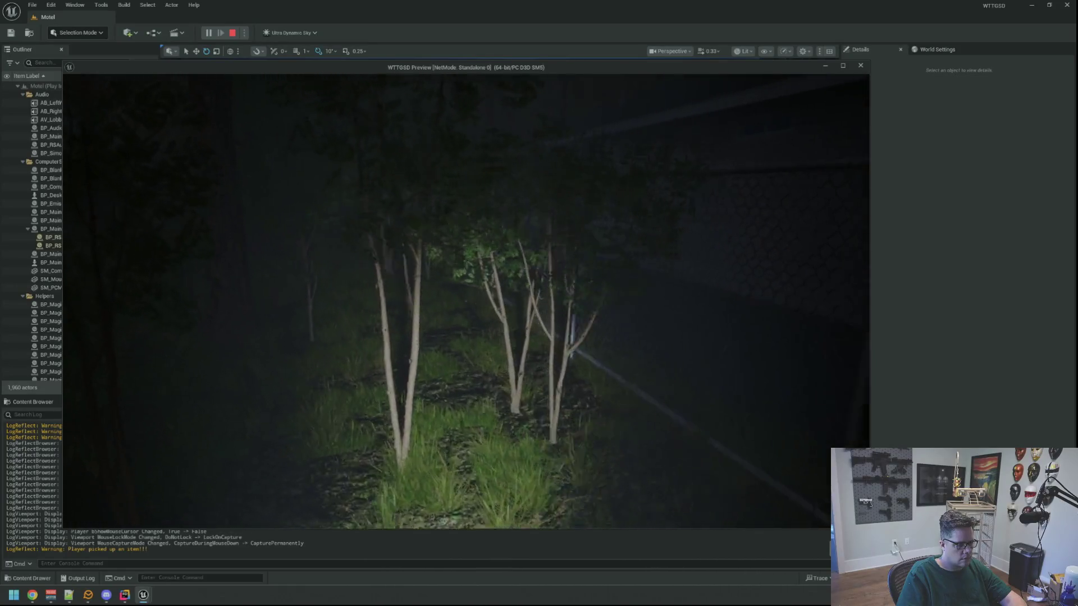
key("w")
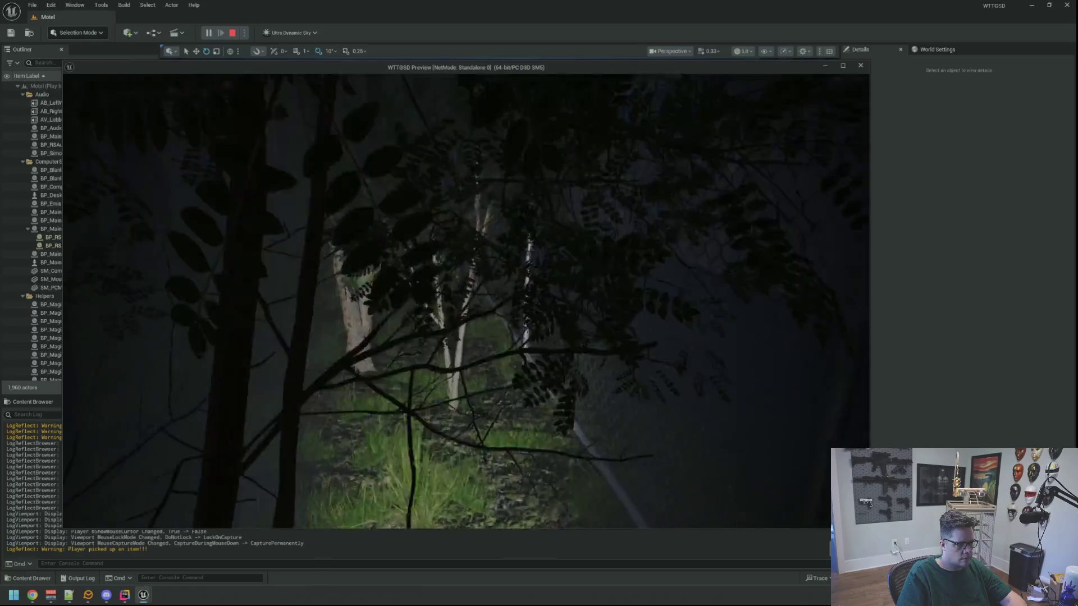
key("w")
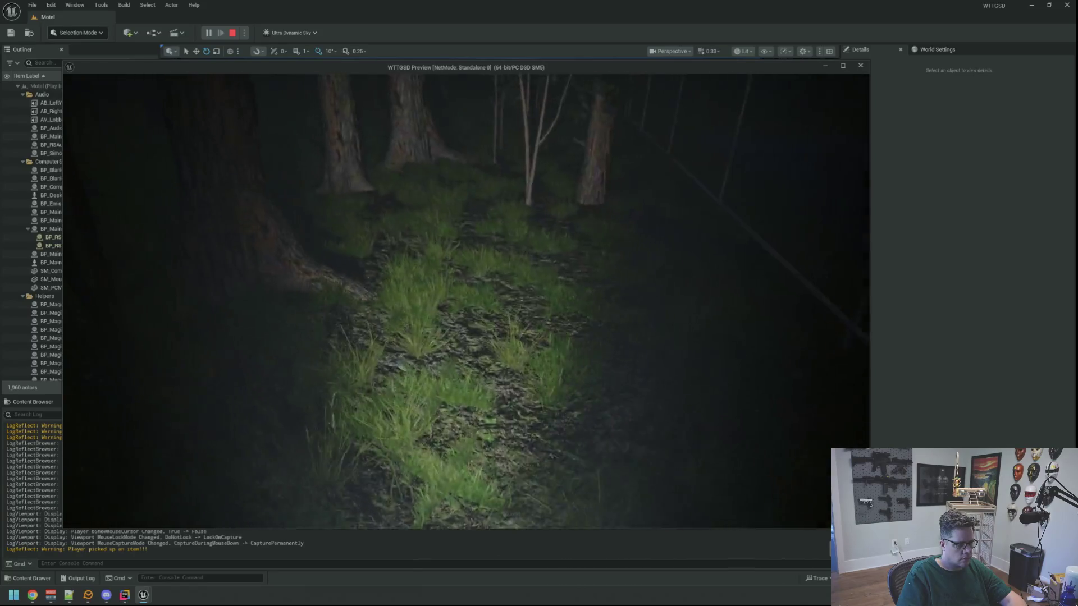
Step: Follow the chain-link fence to face the road, then end the play-test with Esc
key("w")
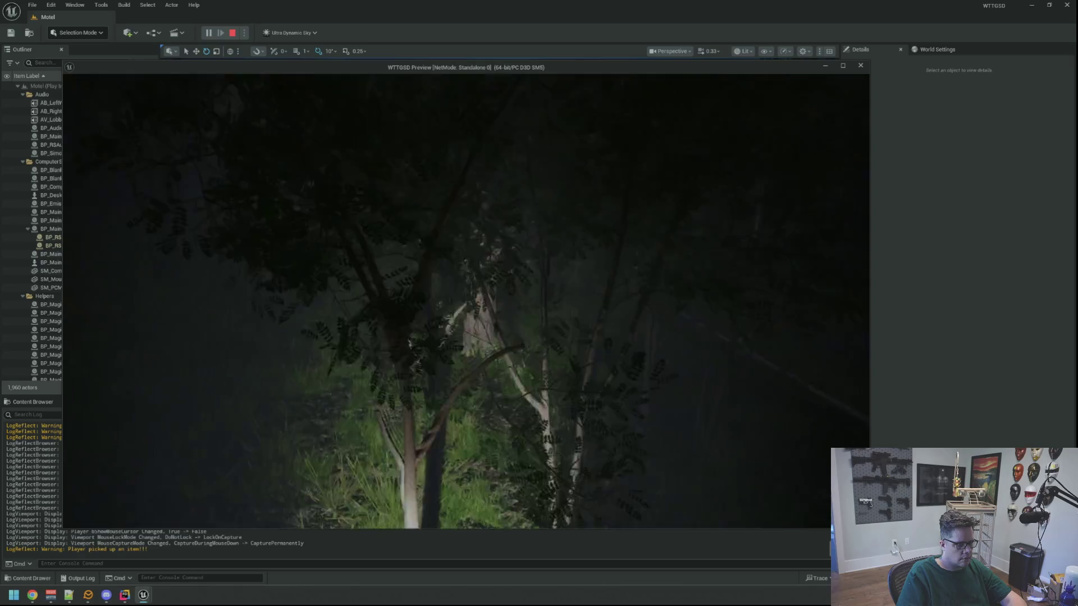
key("w")
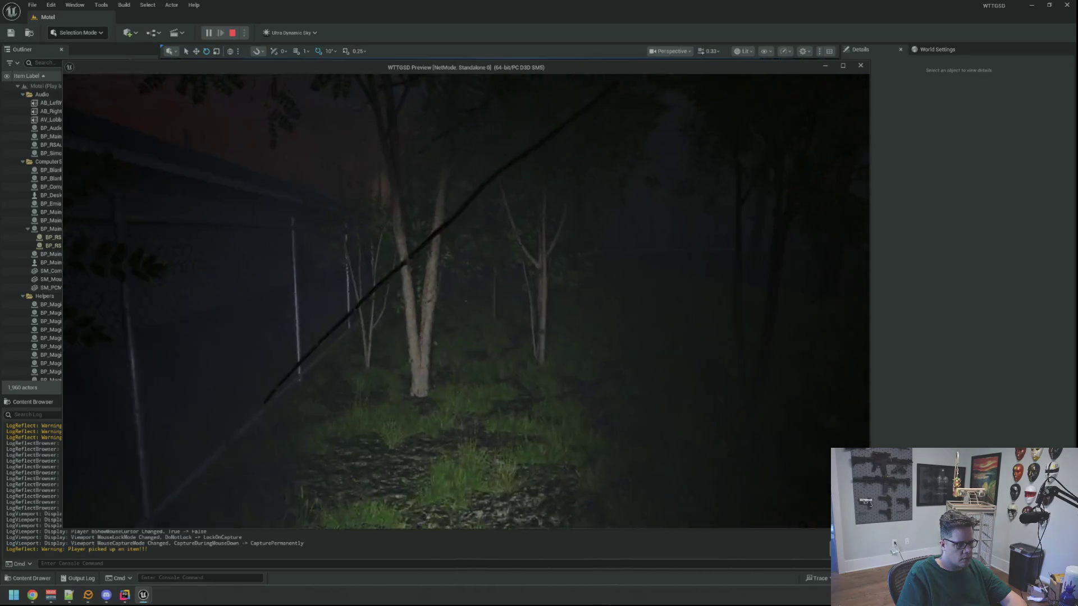
key("w")
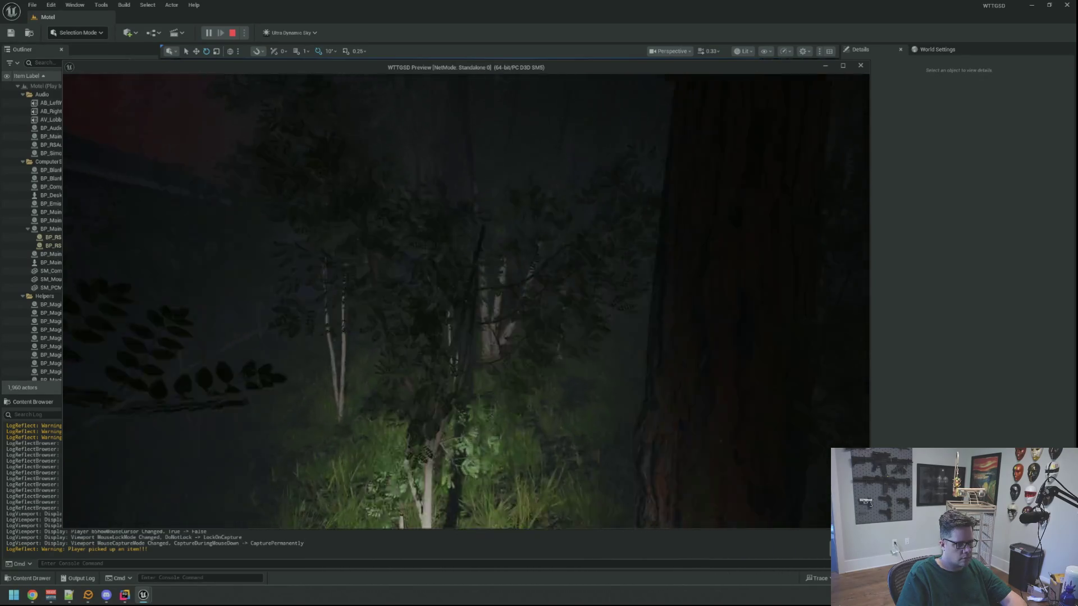
key("w")
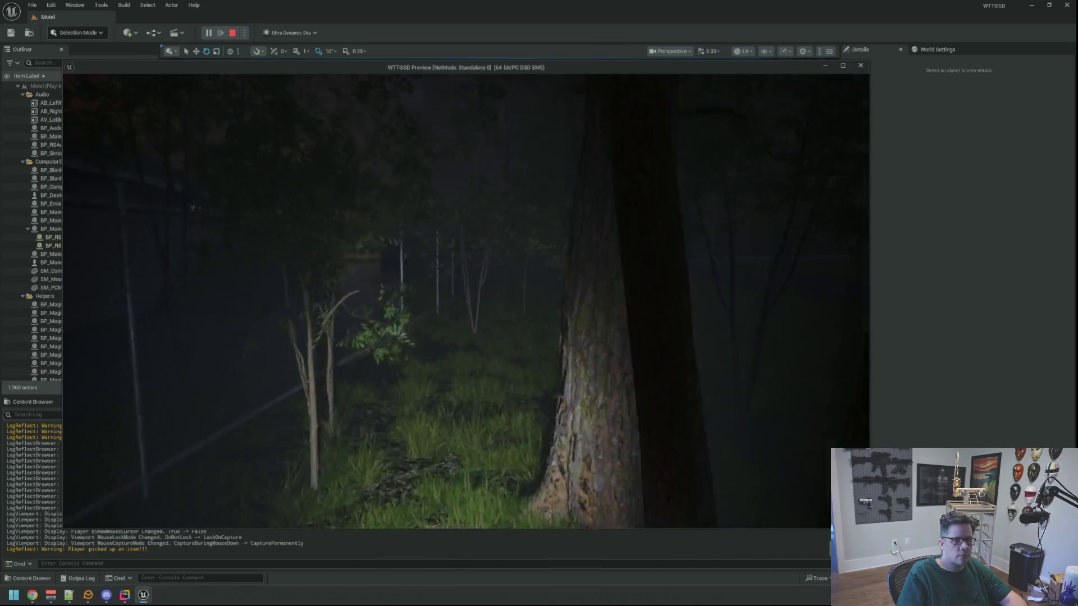
key("w")
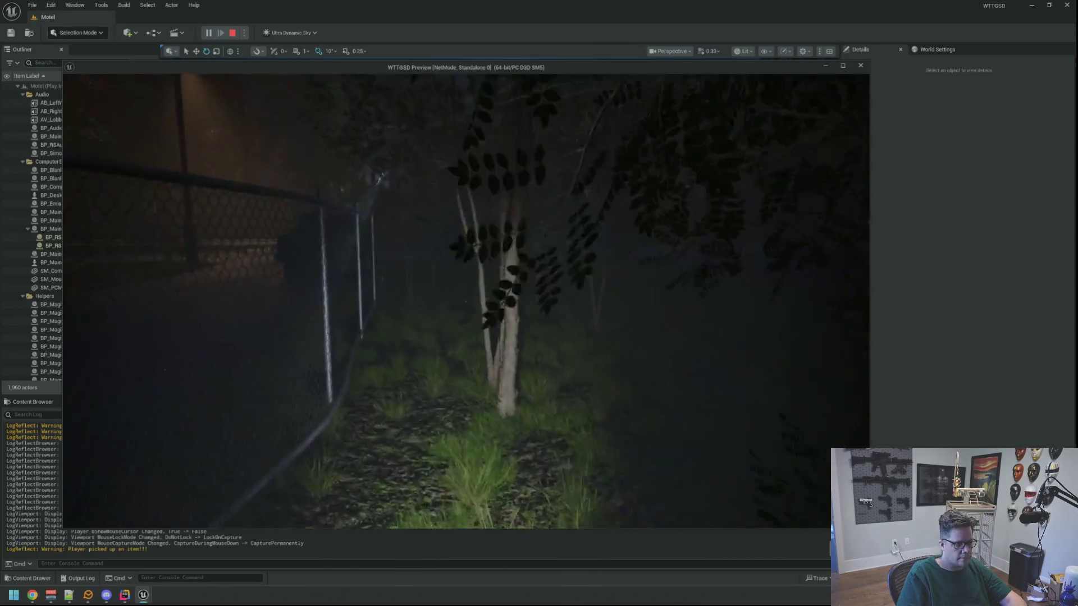
key("w")
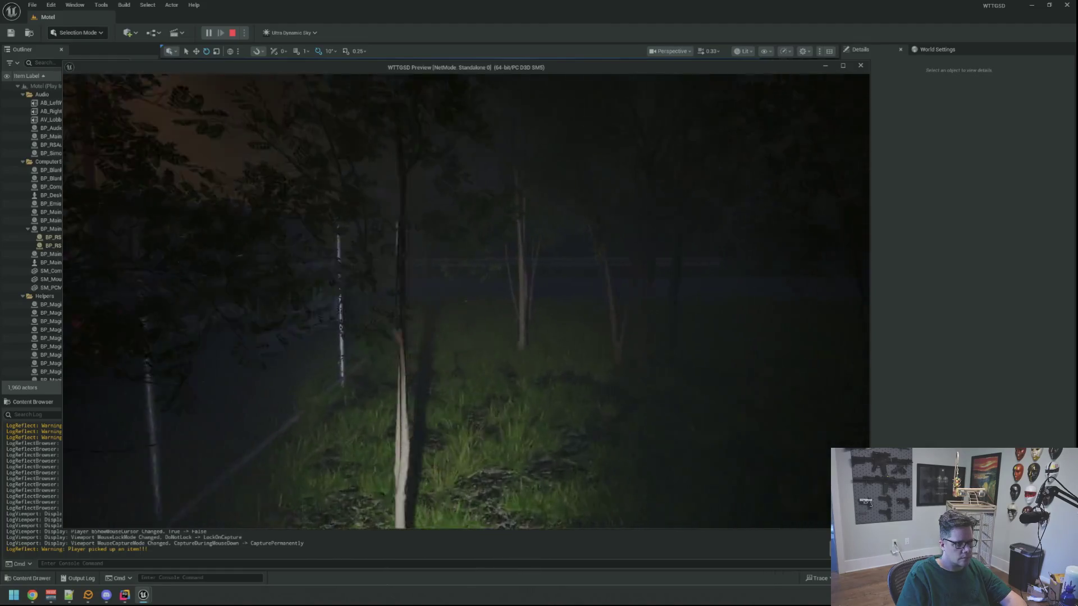
key("w")
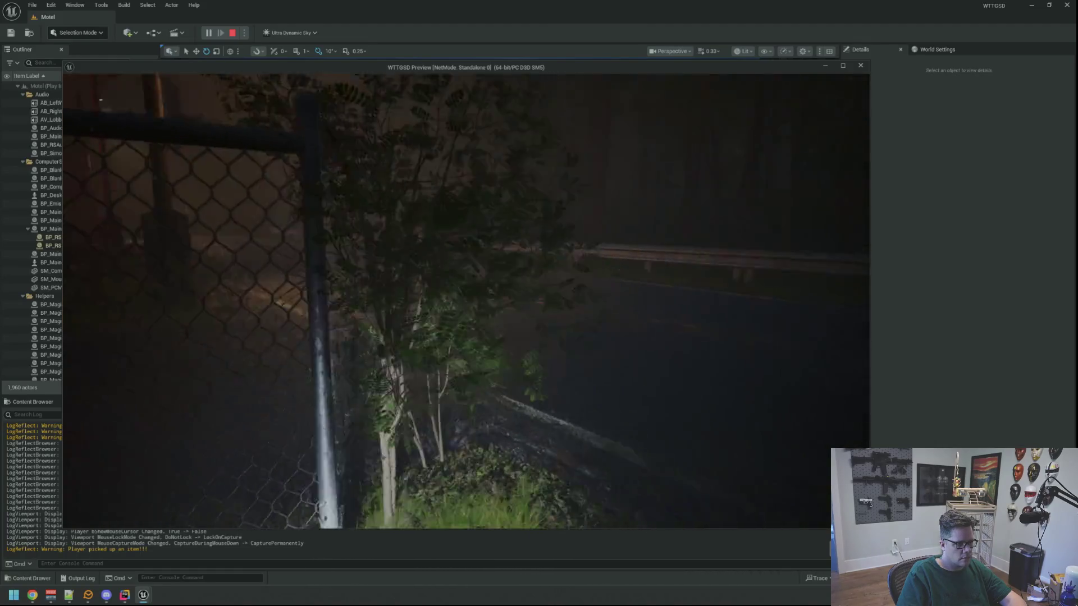
key("w")
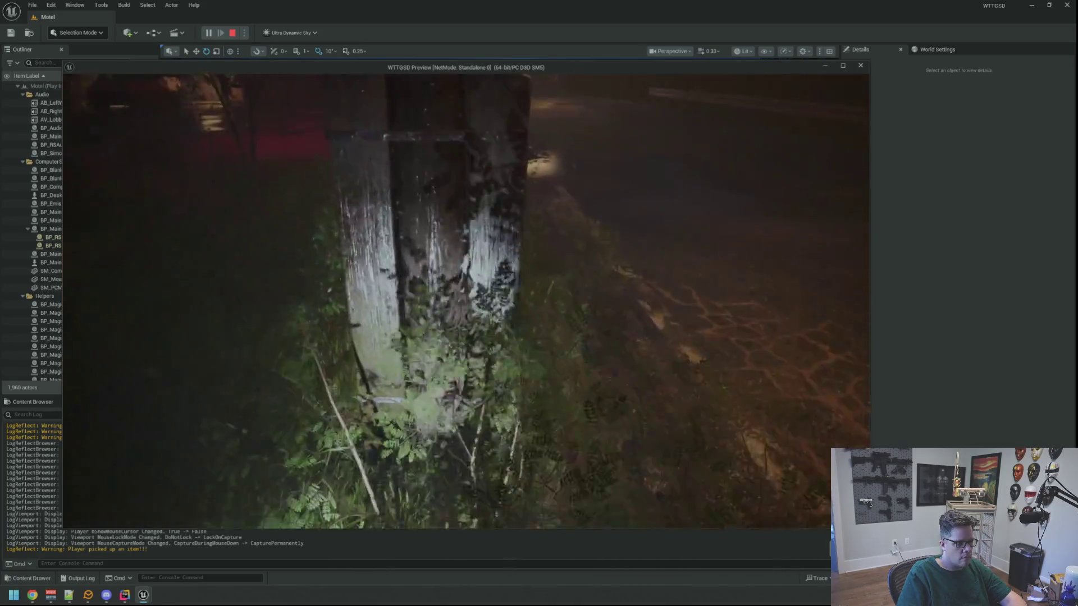
key("Escape")
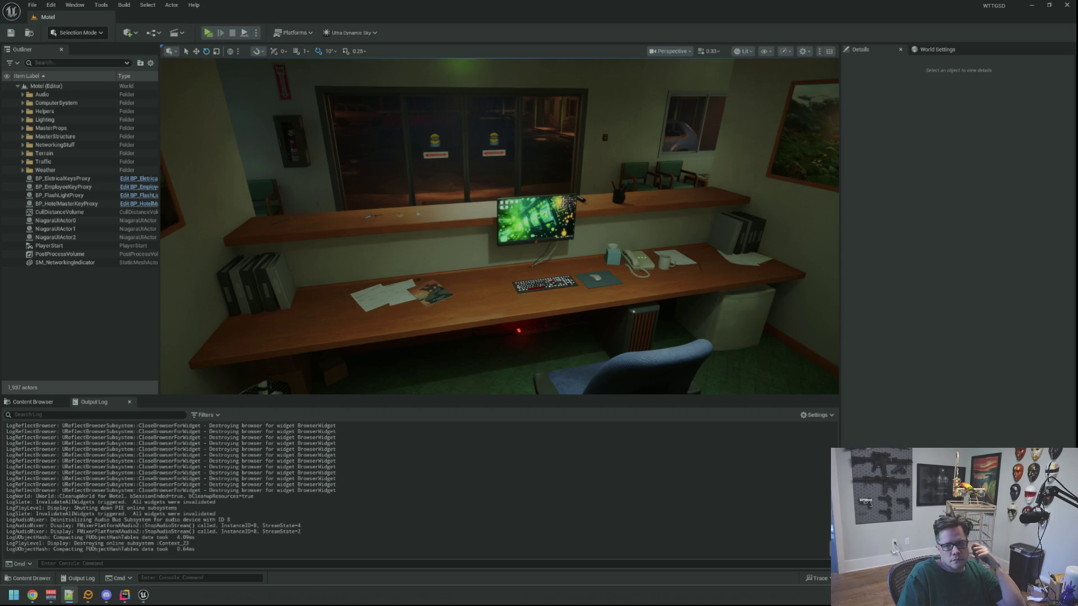
Step: Fly the editor view from the office desk out through the lobby to the motel exterior
mouse_move(520, 169)
left_mouse_down()
mouse_move(519, 211)
mouse_move(524, 204)
mouse_move(426, 205)
left_mouse_up()
mouse_move(510, 224)
left_mouse_down()
mouse_move(539, 216)
mouse_move(537, 230)
mouse_move(507, 230)
mouse_move(534, 211)
left_mouse_up()
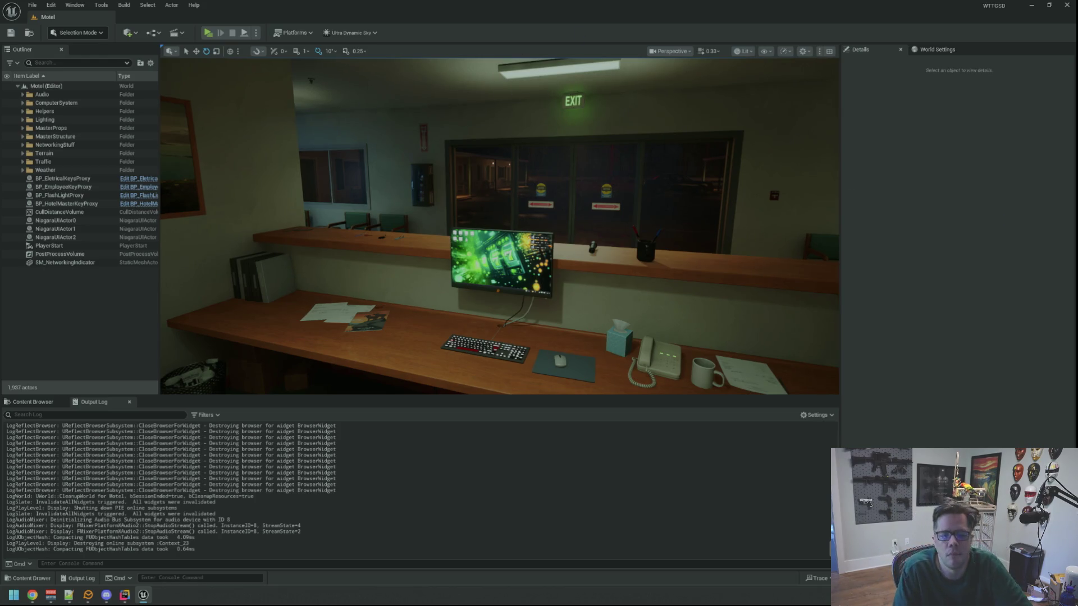
key("alt+Tab")
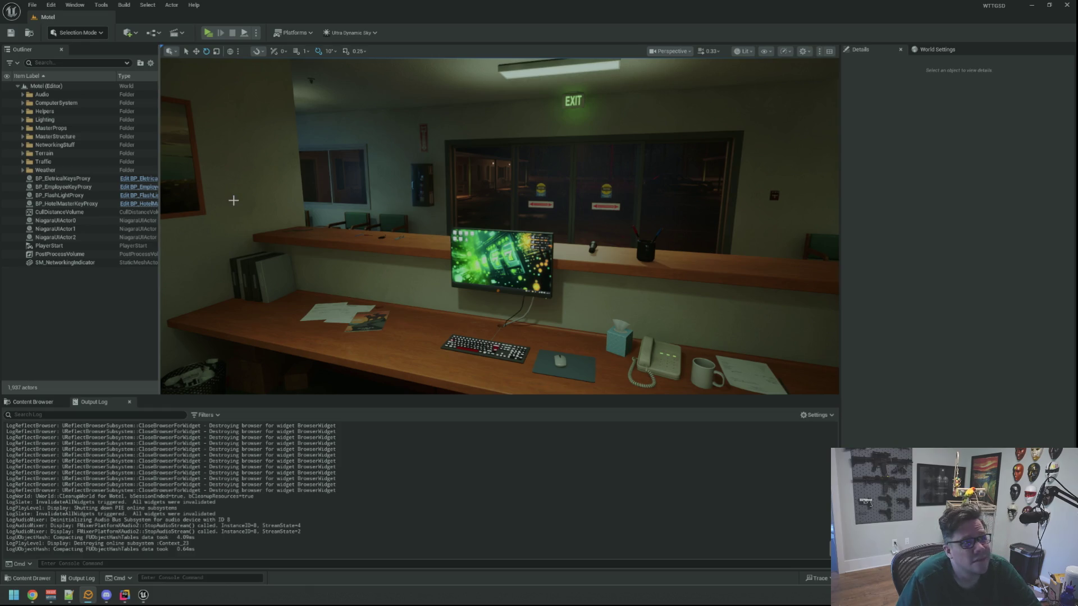
mouse_move(471, 188)
left_mouse_down()
mouse_move(457, 176)
mouse_move(444, 185)
mouse_move(489, 191)
mouse_move(478, 163)
mouse_move(474, 185)
left_mouse_up()
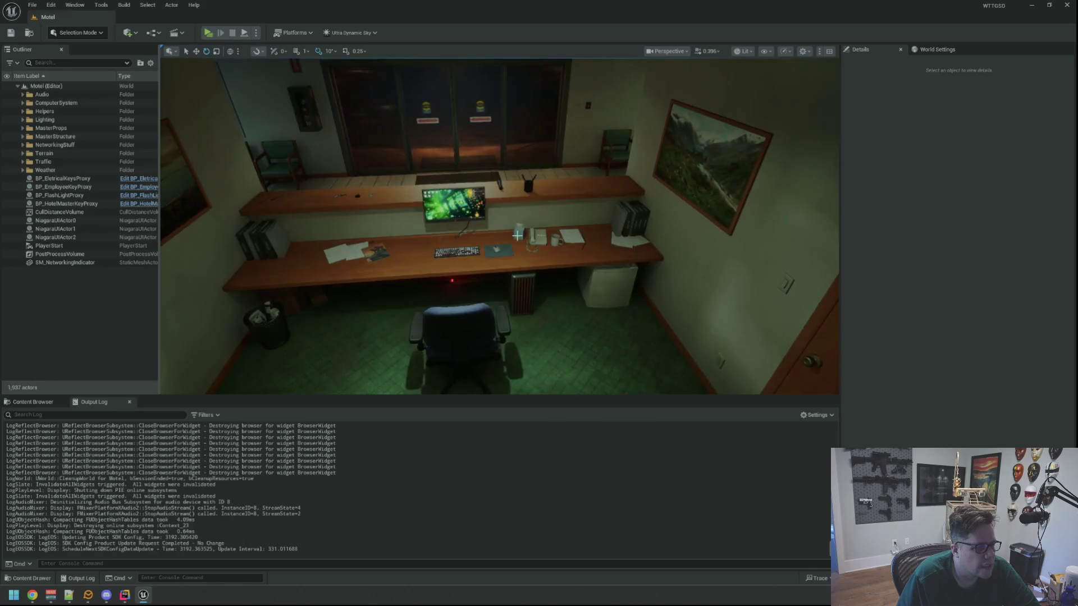
scroll(517, 217, "up", 5)
scroll(518, 217, "up", 5)
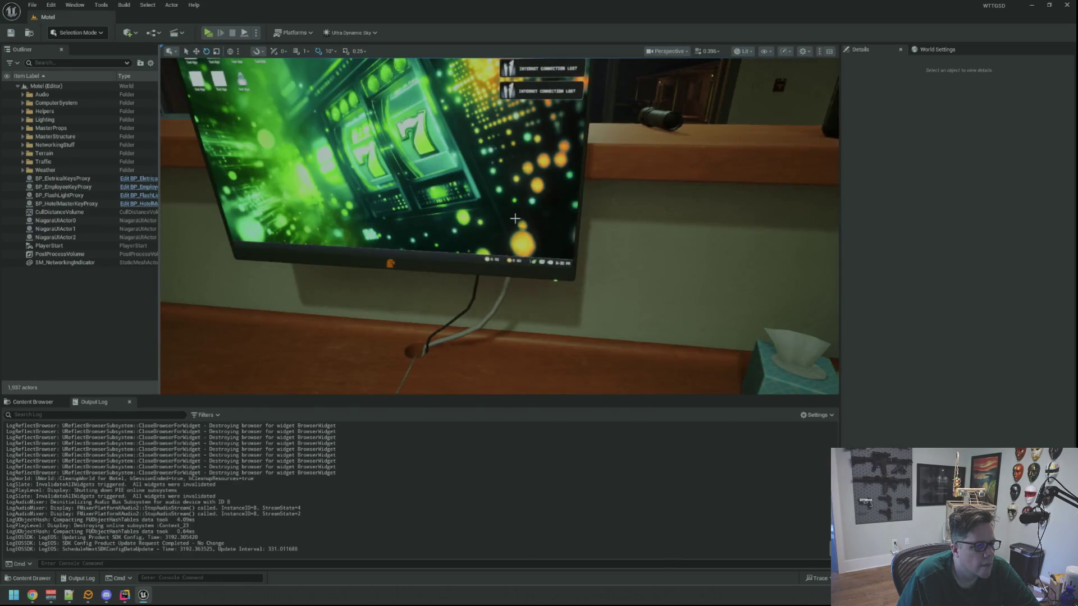
left_click_drag(514, 219, 564, 240)
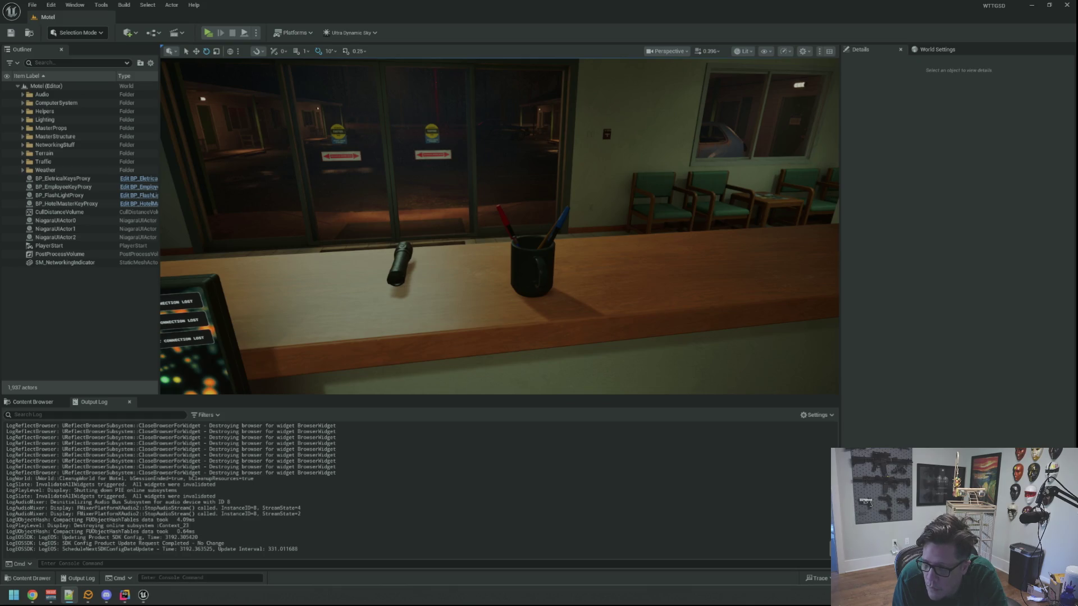
left_click_drag(601, 230, 601, 230)
Step: Select SM_Overpass01 under the overpass and set its Collision Presets to BlockAll
left_click_drag(531, 213, 531, 213)
left_click(531, 213)
scroll(937, 312, "down", 10)
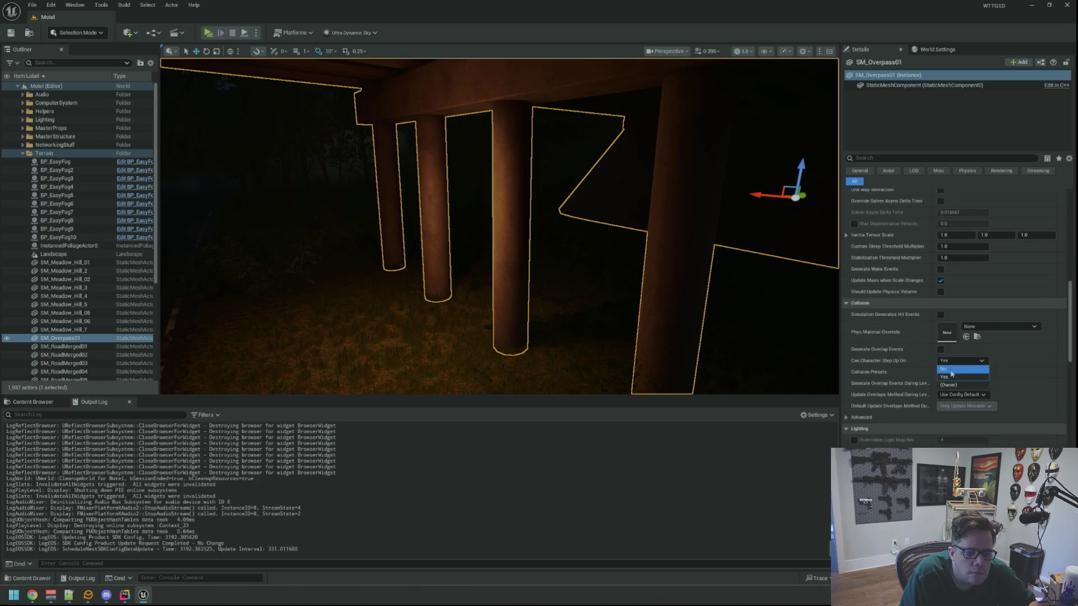
left_click(961, 373)
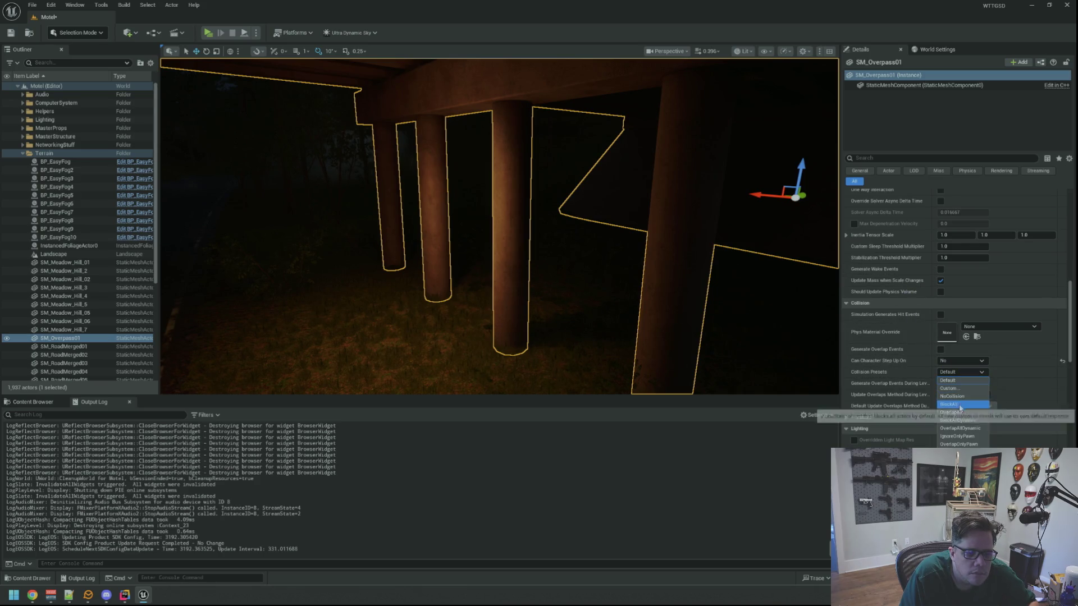
left_click(948, 404)
left_click_drag(735, 297, 736, 298)
left_click_drag(573, 212, 573, 211)
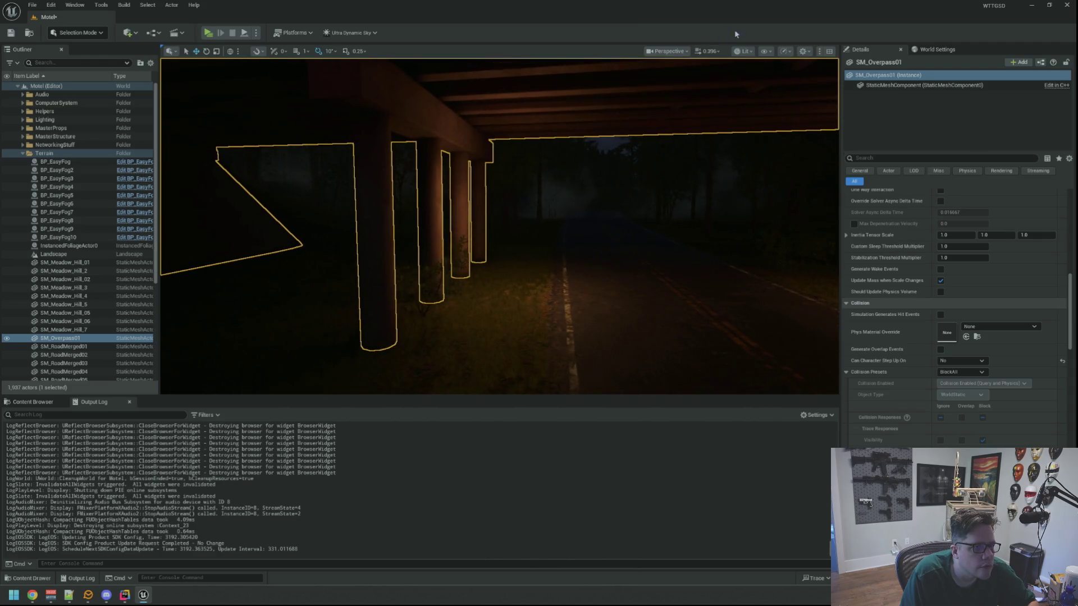
Step: Preview the overpass in Player Collision view, return to Lit, and locate its mesh asset
left_click(745, 51)
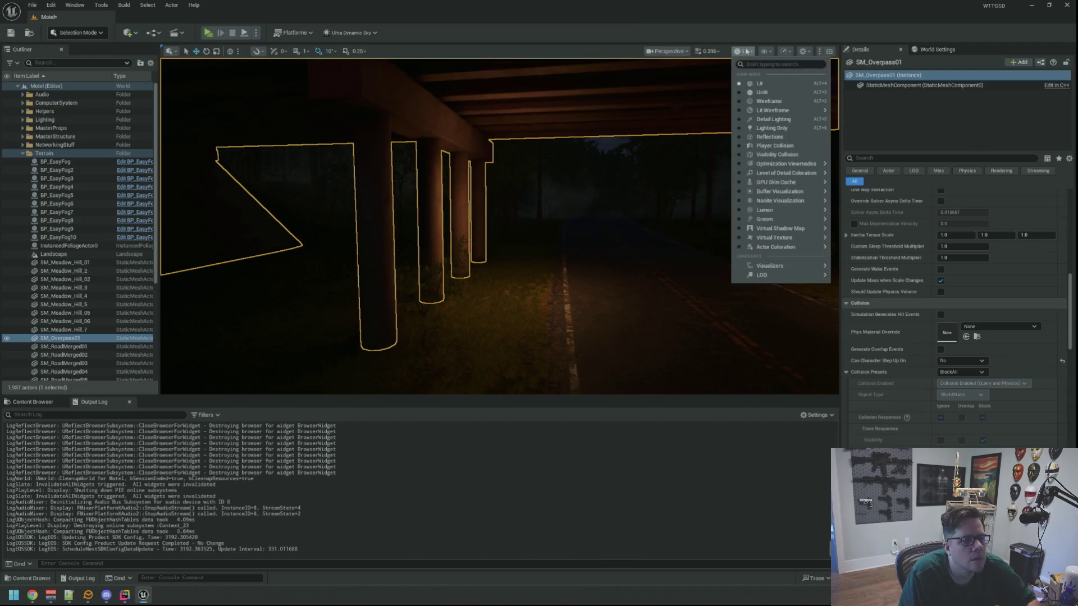
left_click(796, 148)
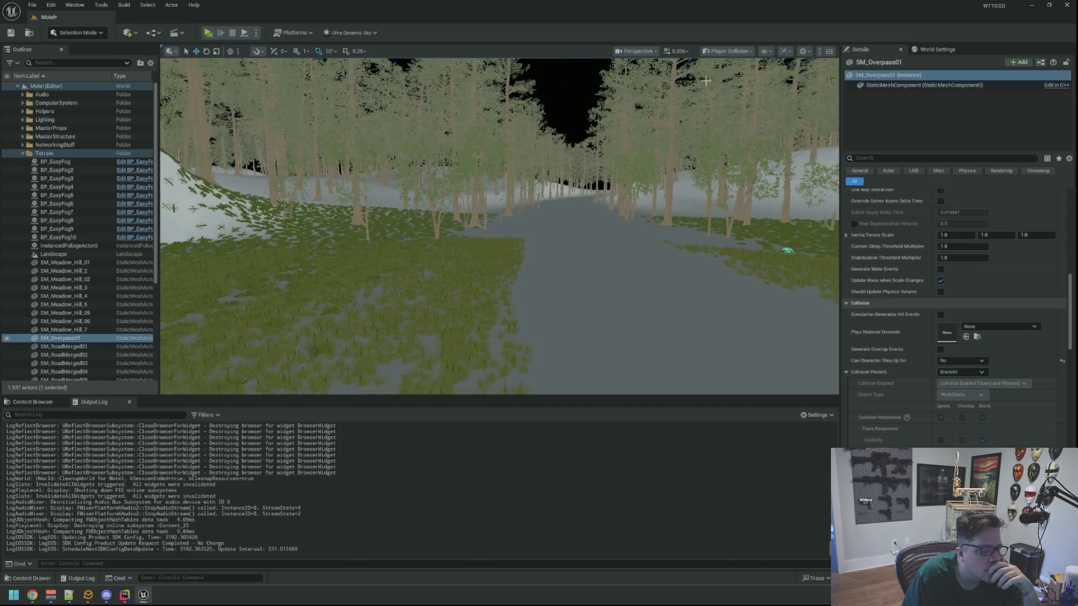
left_click(724, 51)
left_click(726, 84)
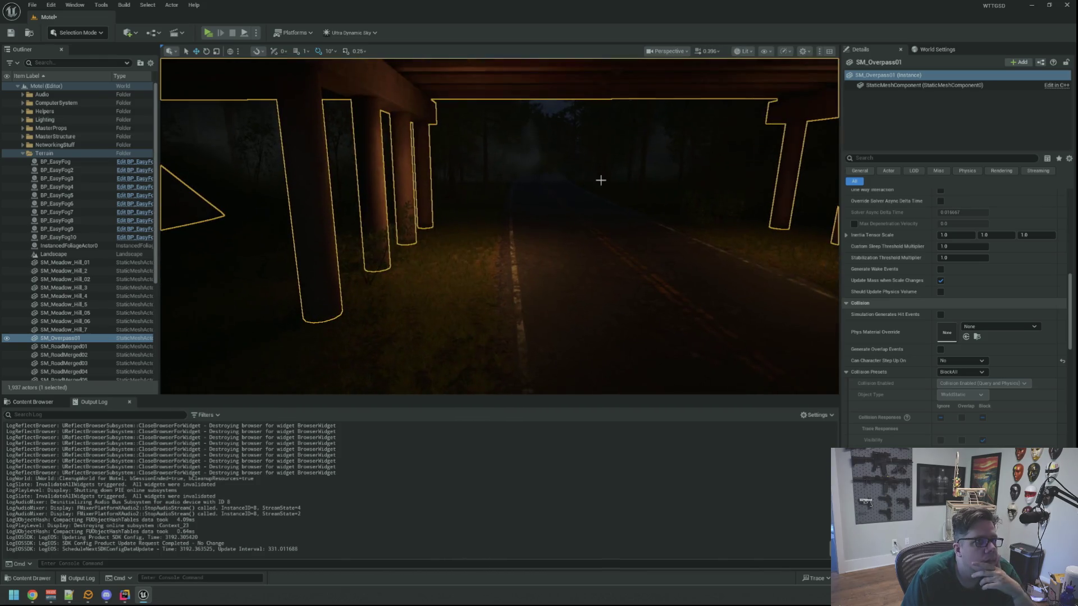
scroll(953, 305, "up", 15)
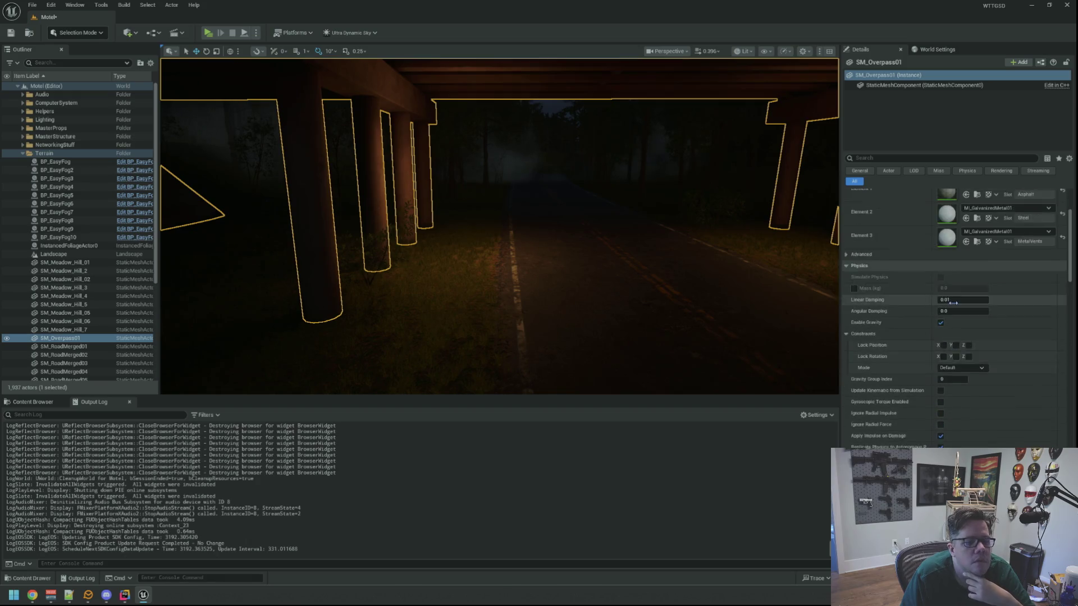
left_click(977, 273)
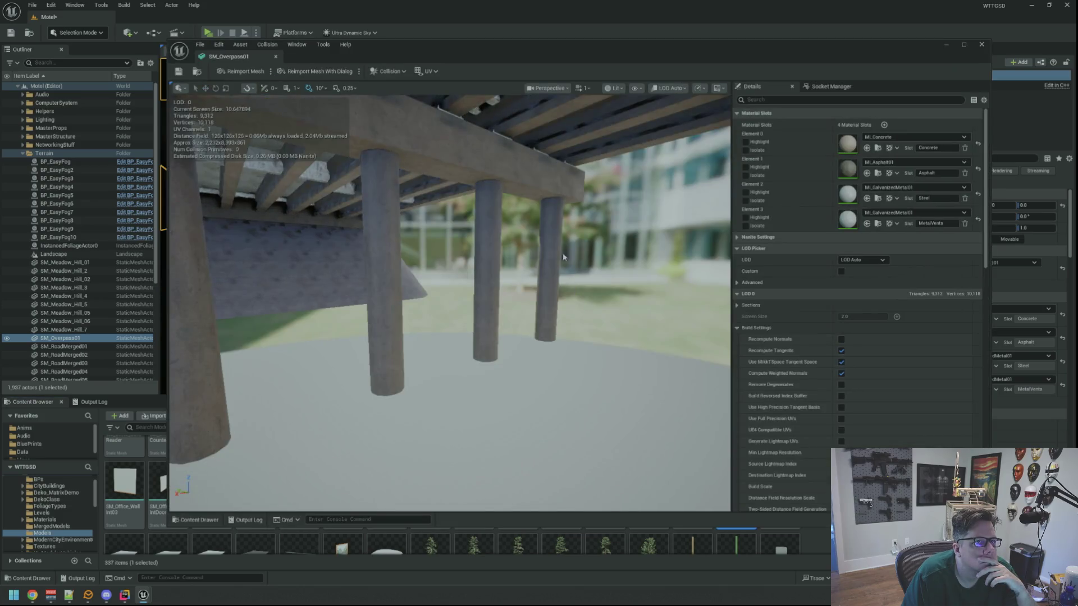
Step: In the SM_Overpass01 mesh editor, set the Collision Presets to BlockAll
mouse_move(514, 254)
left_mouse_down()
mouse_move(500, 259)
mouse_move(520, 270)
mouse_move(509, 257)
mouse_move(507, 279)
mouse_move(463, 318)
mouse_move(464, 305)
mouse_move(517, 316)
mouse_move(510, 282)
left_mouse_up()
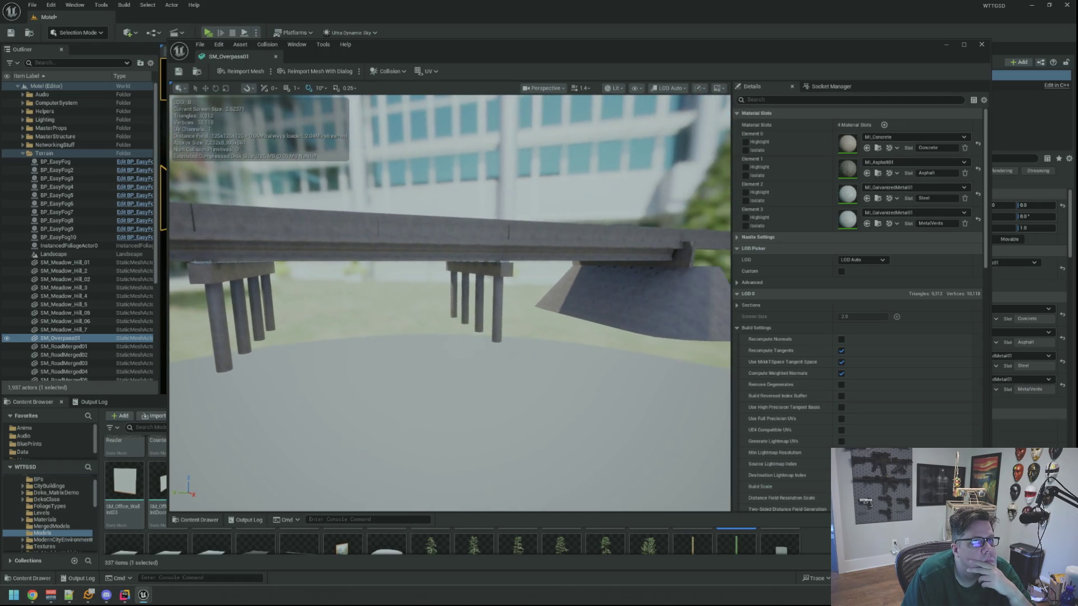
left_click_drag(537, 234, 538, 237)
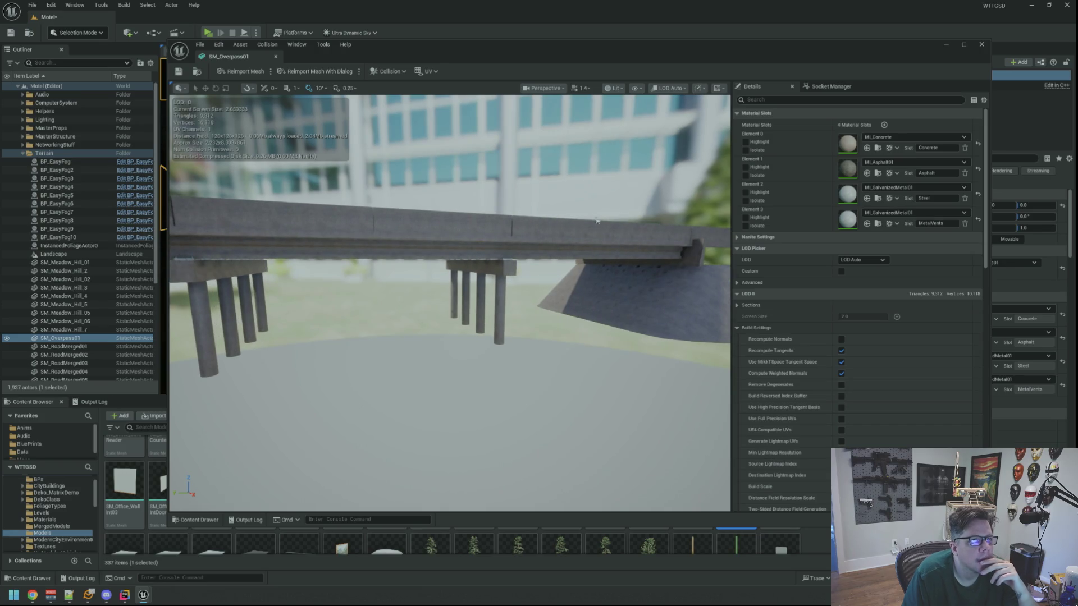
scroll(776, 200, "down", 15)
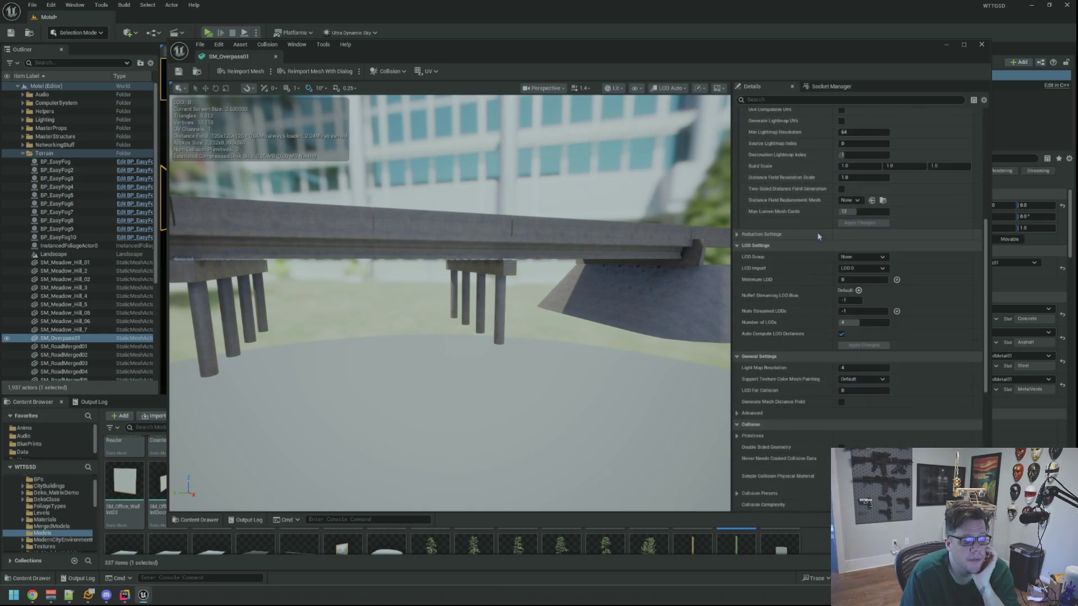
scroll(817, 254, "down", 3)
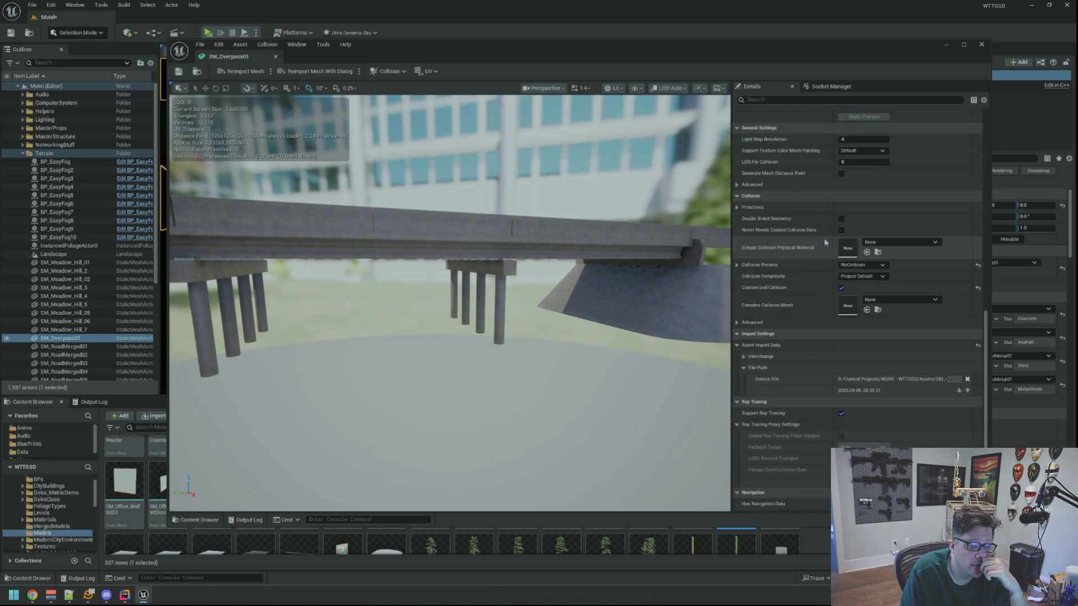
left_click(862, 265)
left_click(862, 290)
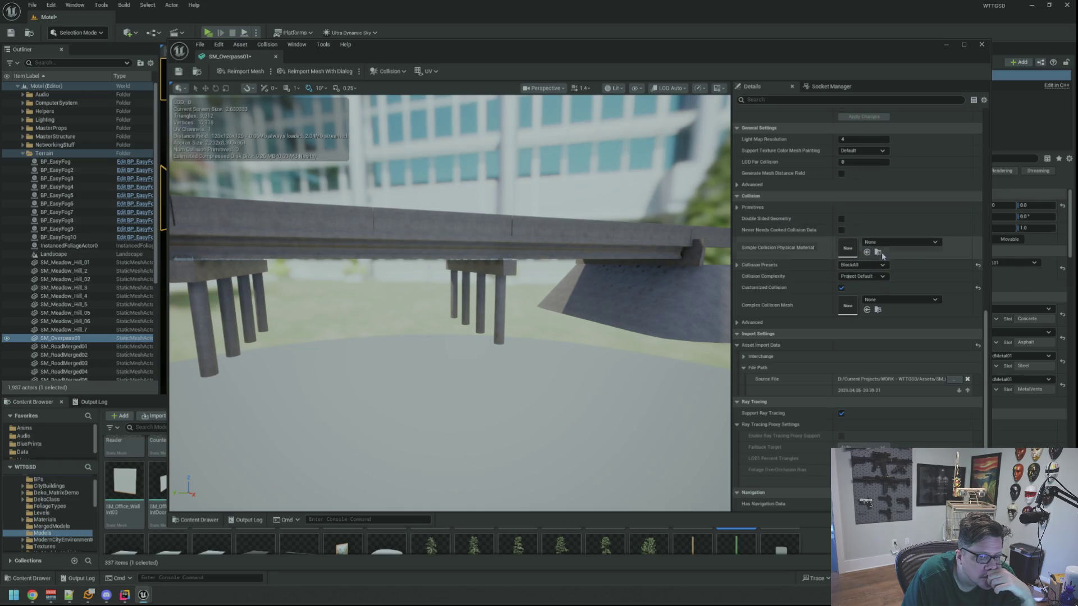
Step: Check the advanced collision and response details, then orbit to view the overpass underside
left_click(738, 322)
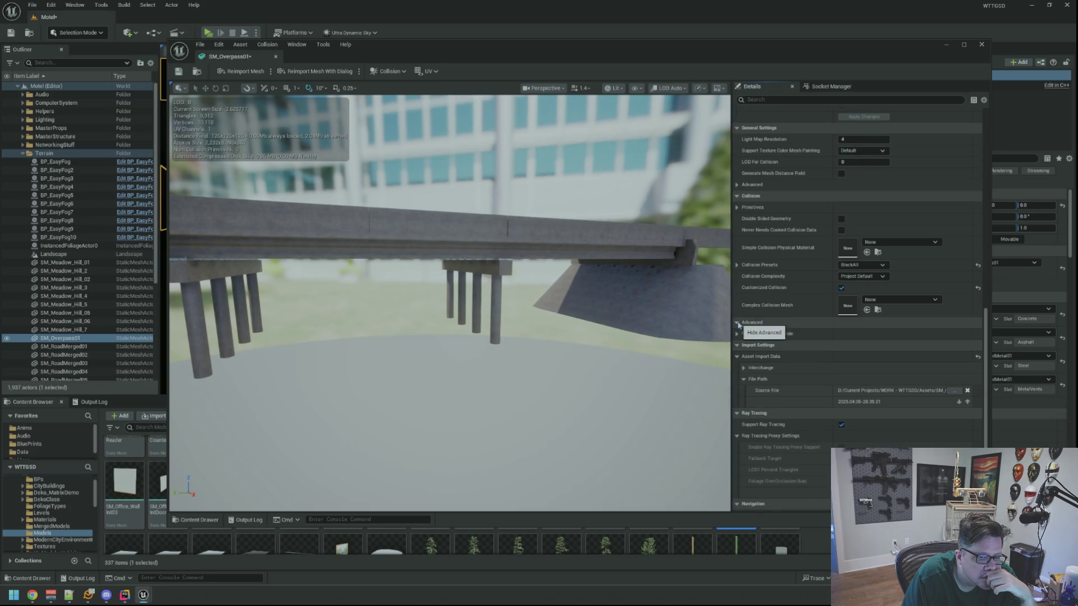
left_click(738, 324)
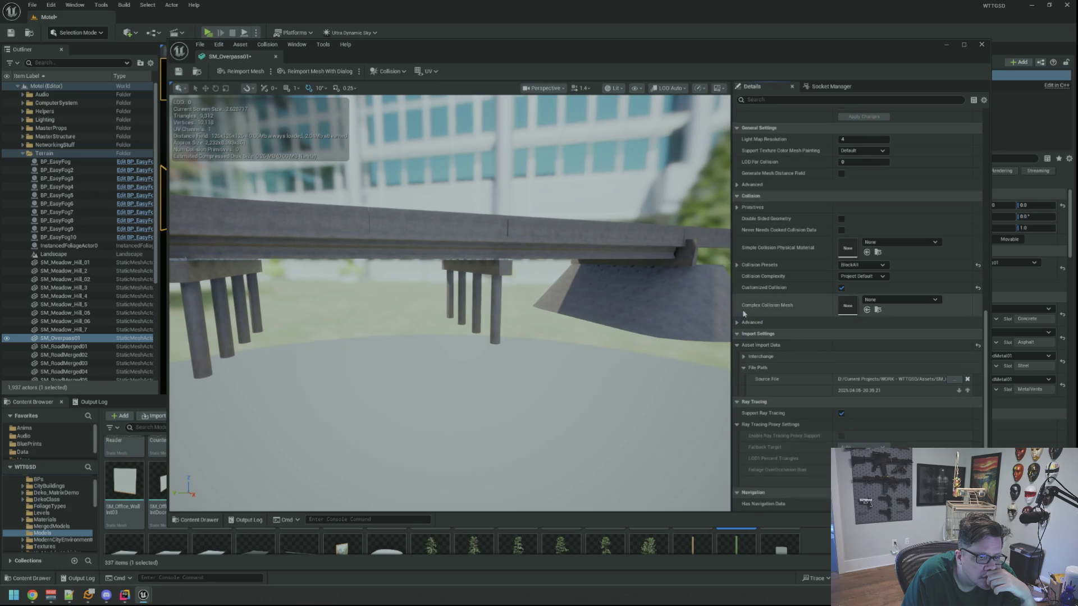
left_click(737, 265)
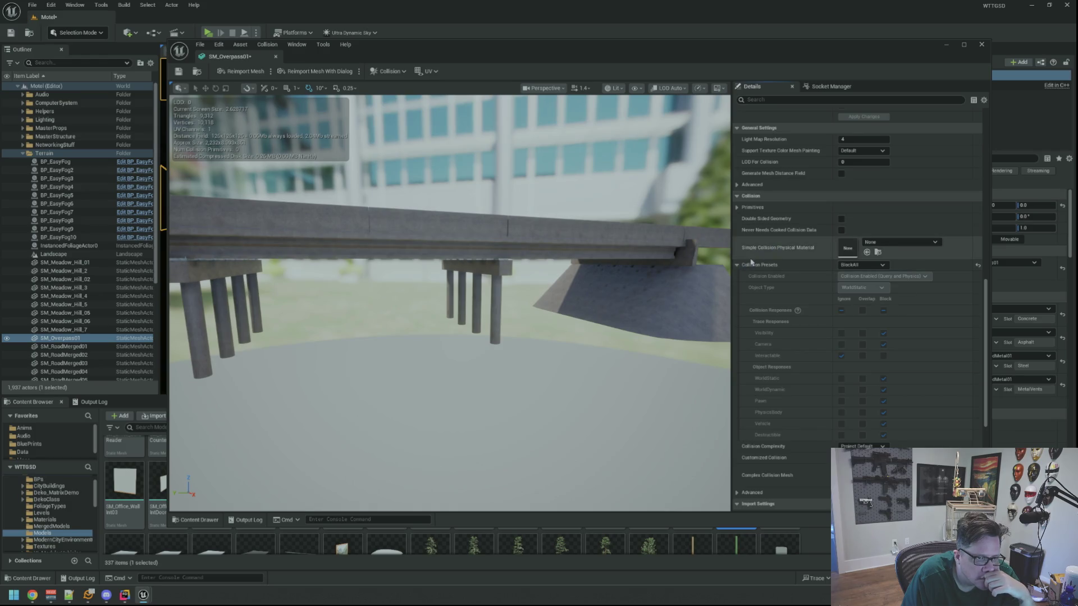
left_click(737, 265)
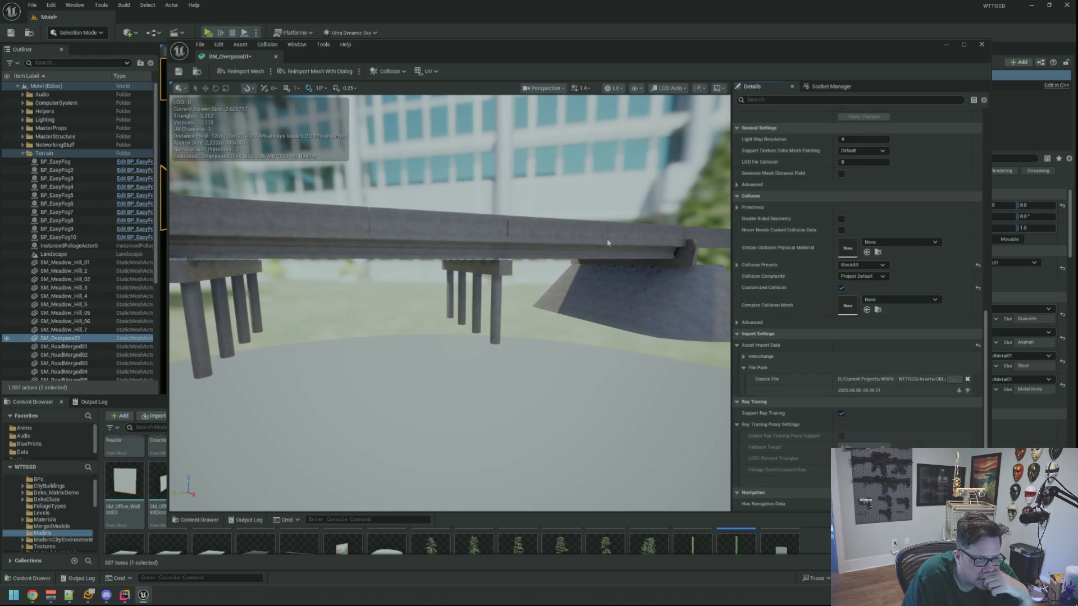
mouse_move(608, 243)
left_mouse_down()
mouse_move(522, 227)
mouse_move(542, 197)
left_mouse_up()
mouse_move(646, 230)
left_mouse_down()
mouse_move(550, 236)
mouse_move(595, 225)
mouse_move(513, 227)
mouse_move(434, 206)
left_mouse_up()
mouse_move(431, 56)
left_mouse_down()
mouse_move(416, 347)
mouse_move(456, 106)
left_mouse_up()
mouse_move(466, 213)
left_mouse_down()
mouse_move(513, 206)
mouse_move(513, 251)
left_mouse_up()
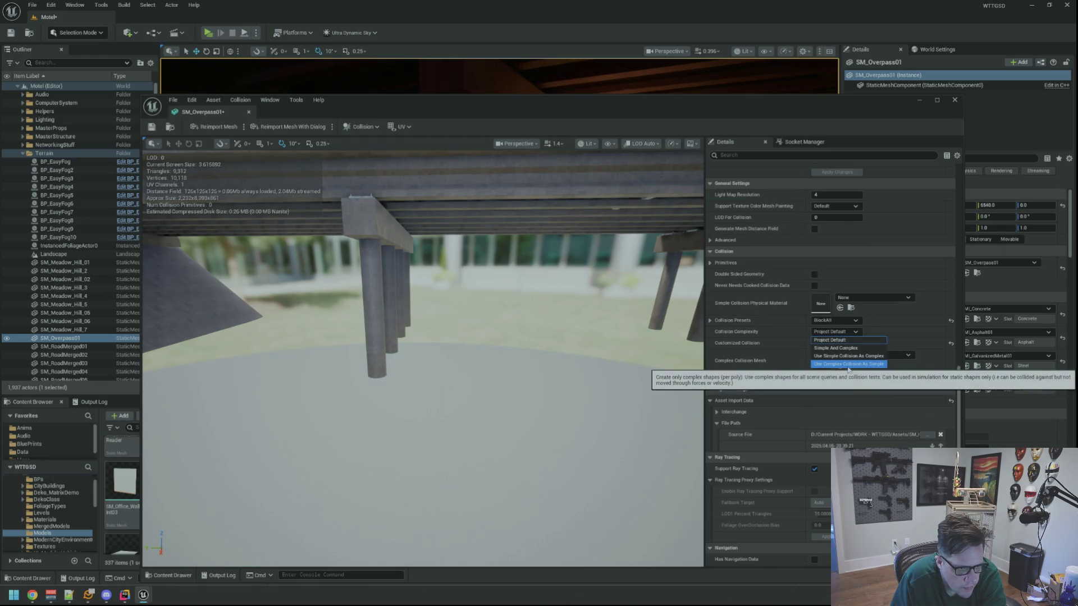
Step: Show the complex collision wireframe, set Collision Complexity to Use Complex Collision As Simple, and return to the level
left_click(609, 147)
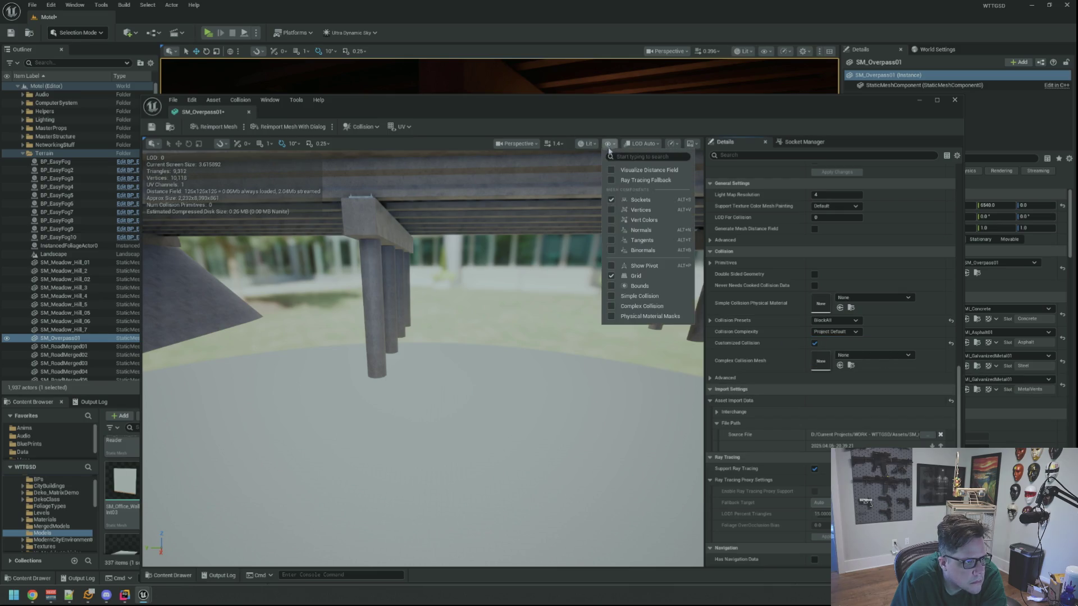
left_click(642, 307)
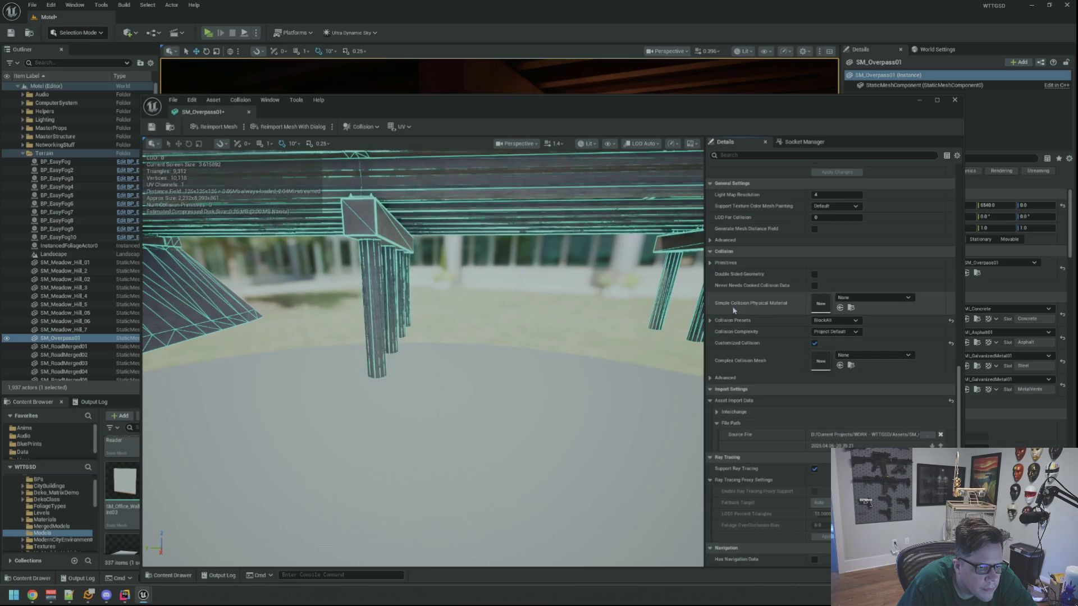
left_click(835, 319)
left_click(835, 320)
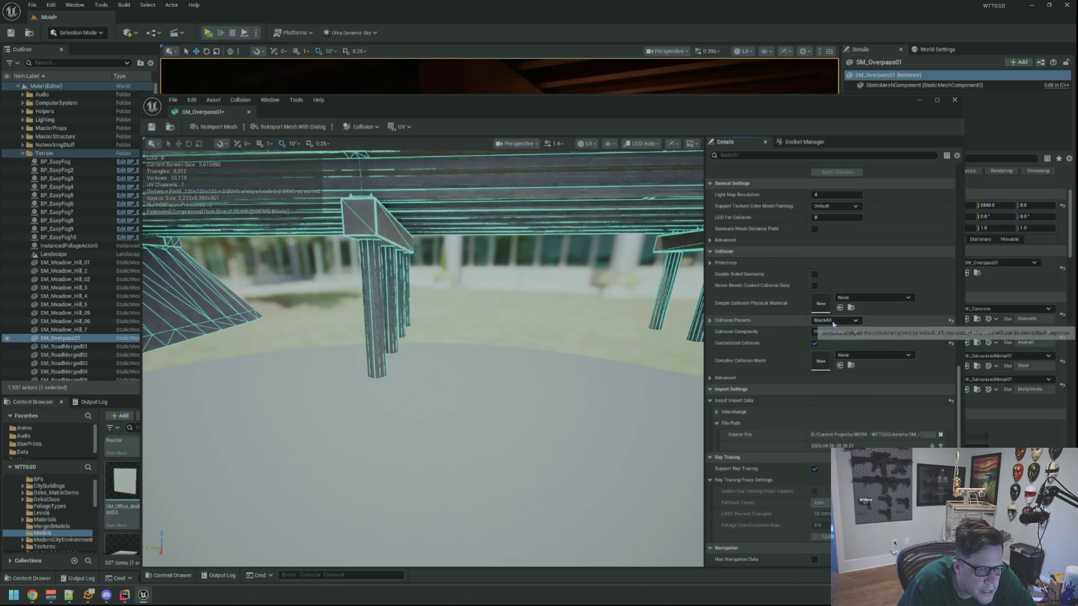
left_click(837, 332)
left_click(849, 363)
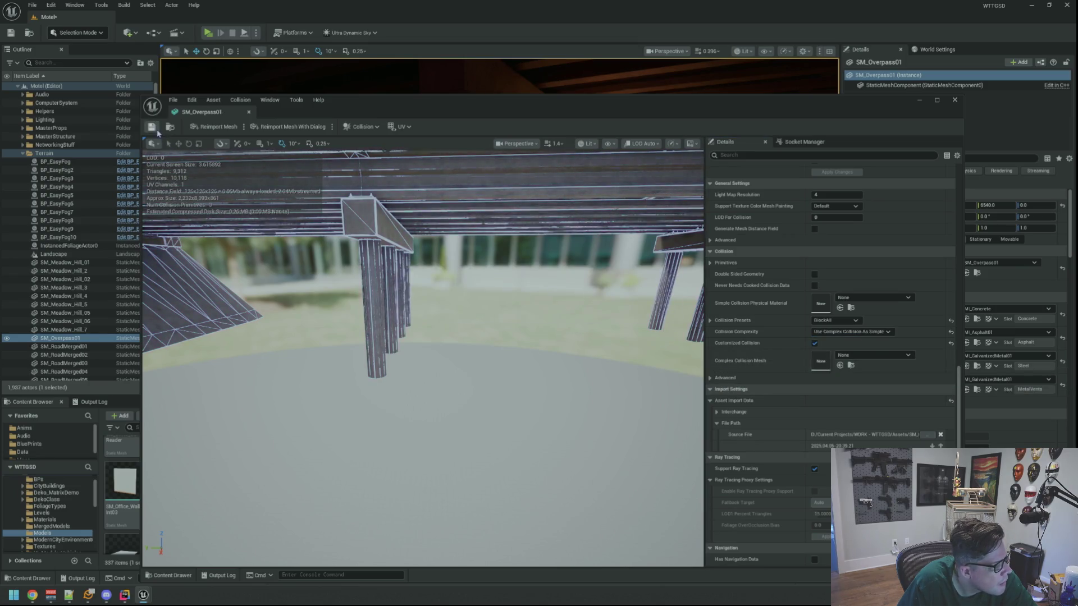
left_click(24, 154)
left_click(23, 153)
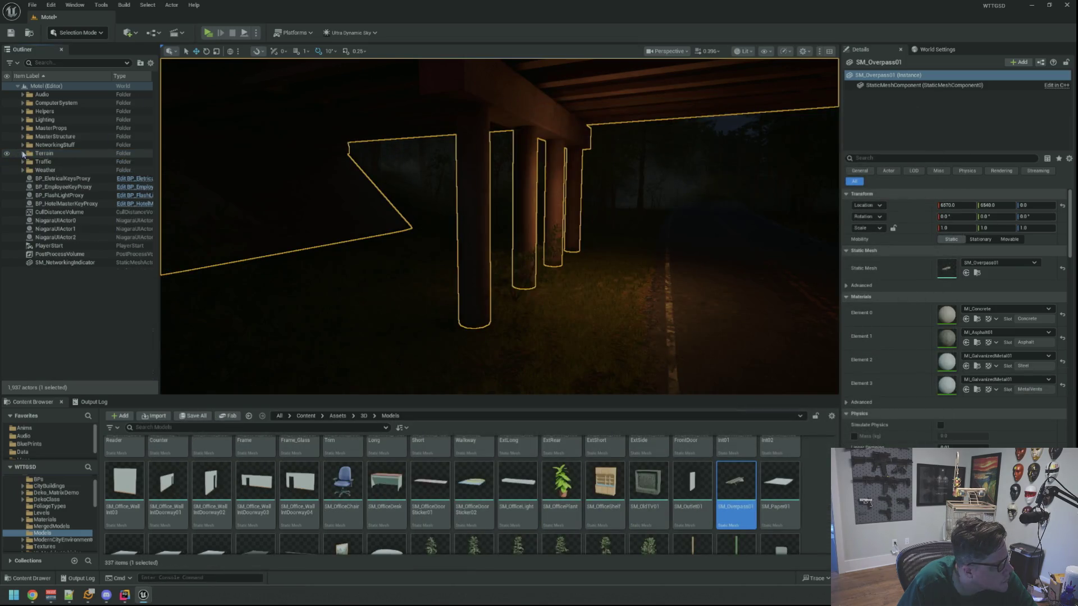
Step: Deselect the overpass, switch to Player Collision view, and fly along the road beneath it
left_click(94, 308)
left_click_drag(482, 242, 488, 270)
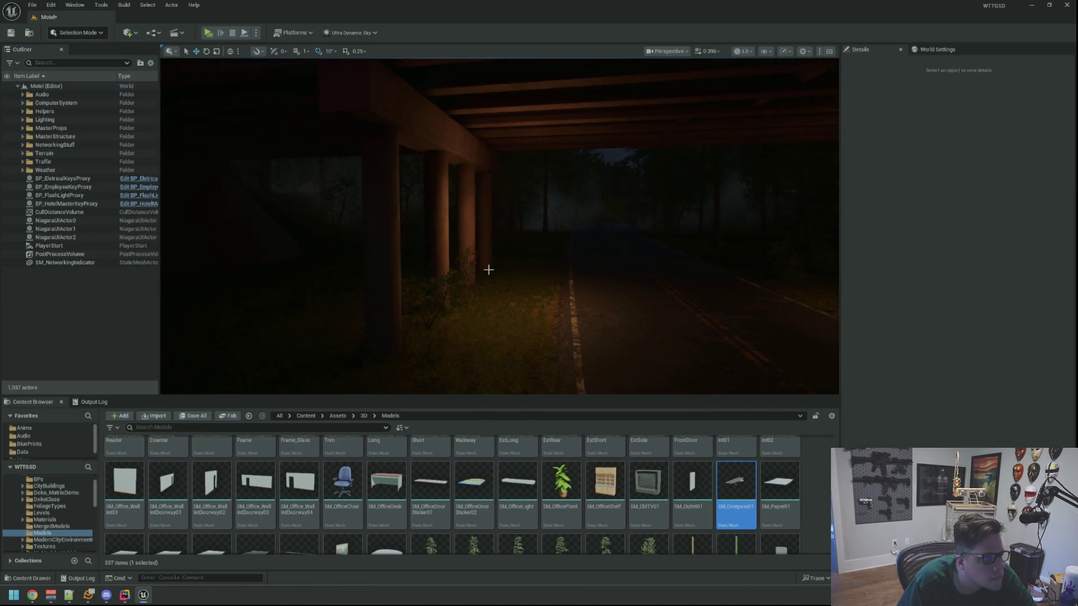
mouse_move(621, 94)
left_mouse_down()
mouse_move(612, 124)
mouse_move(697, 70)
left_mouse_up()
left_click(667, 52)
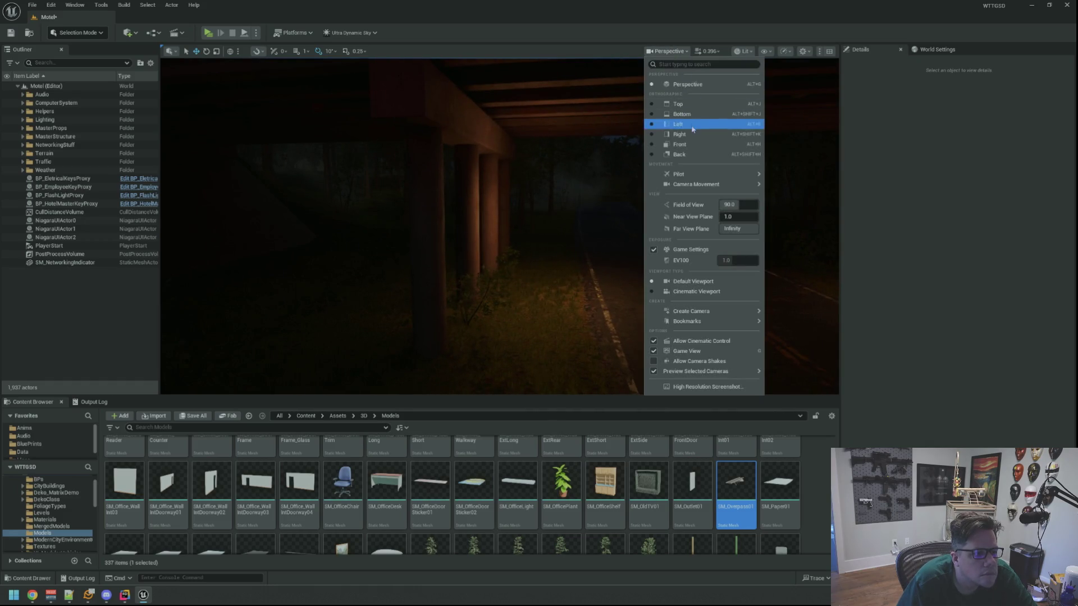
left_click(741, 51)
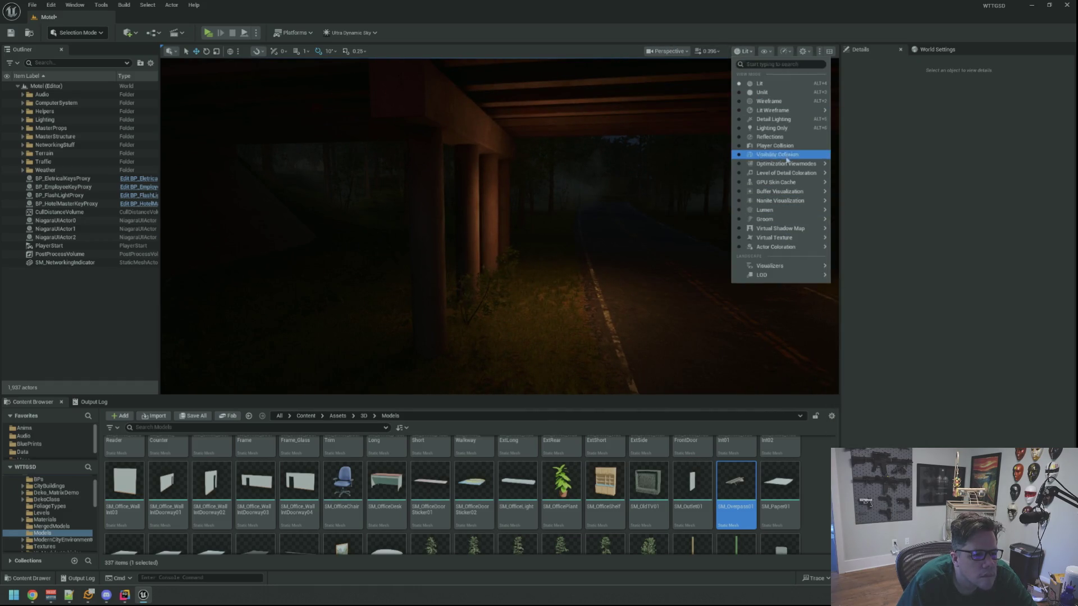
mouse_move(785, 185)
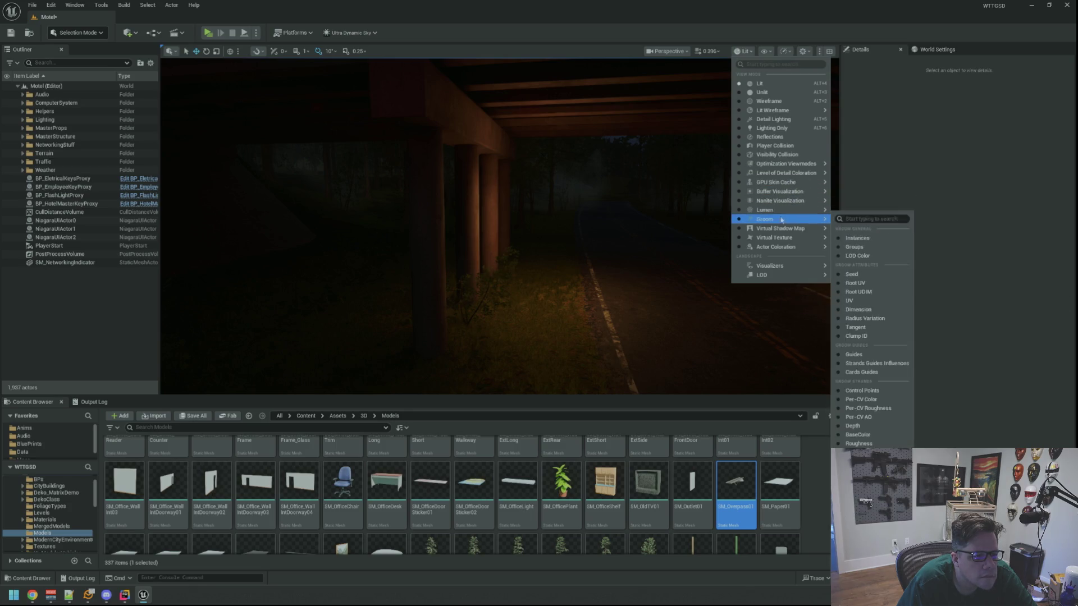
left_click(780, 145)
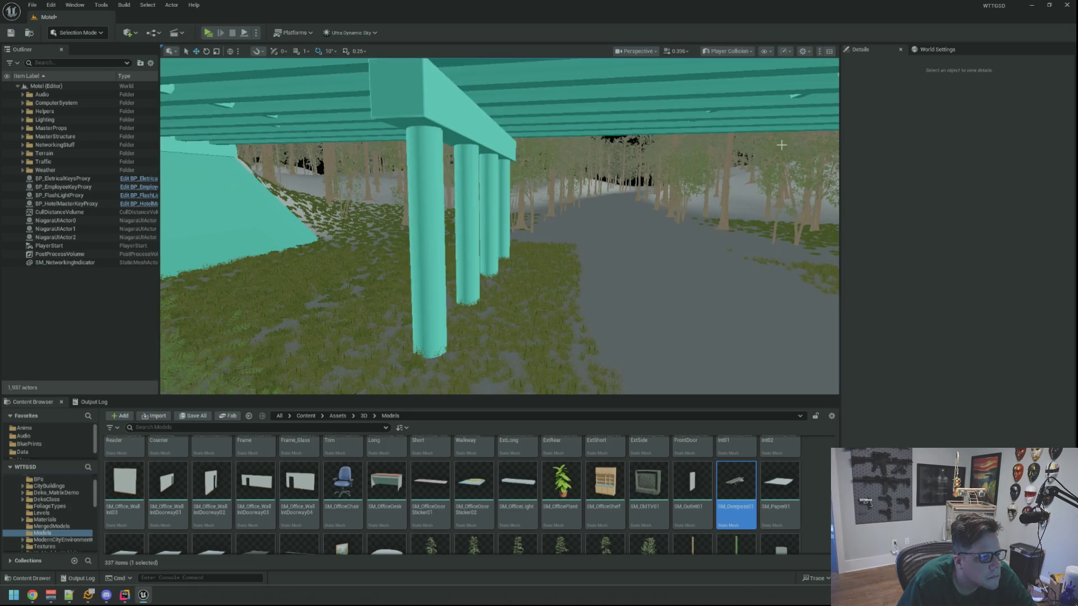
mouse_move(620, 187)
left_mouse_down()
mouse_move(507, 181)
mouse_move(491, 214)
left_mouse_up()
Step: Return the viewport to Lit, fly out from under the overpass, and show the Output Log
left_click(728, 51)
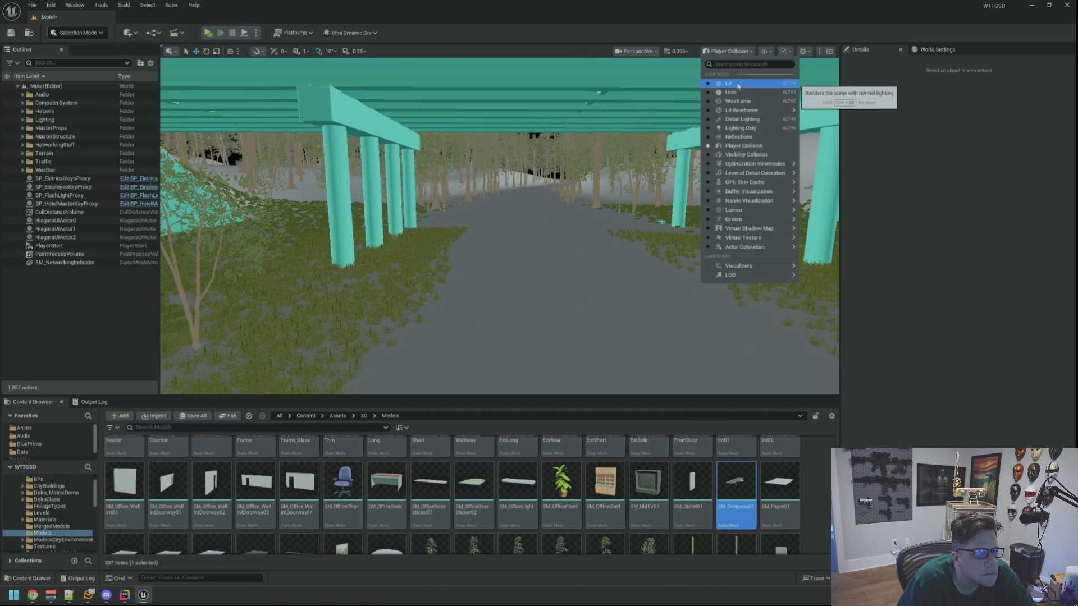
left_click(736, 84)
left_click_drag(635, 142, 652, 122)
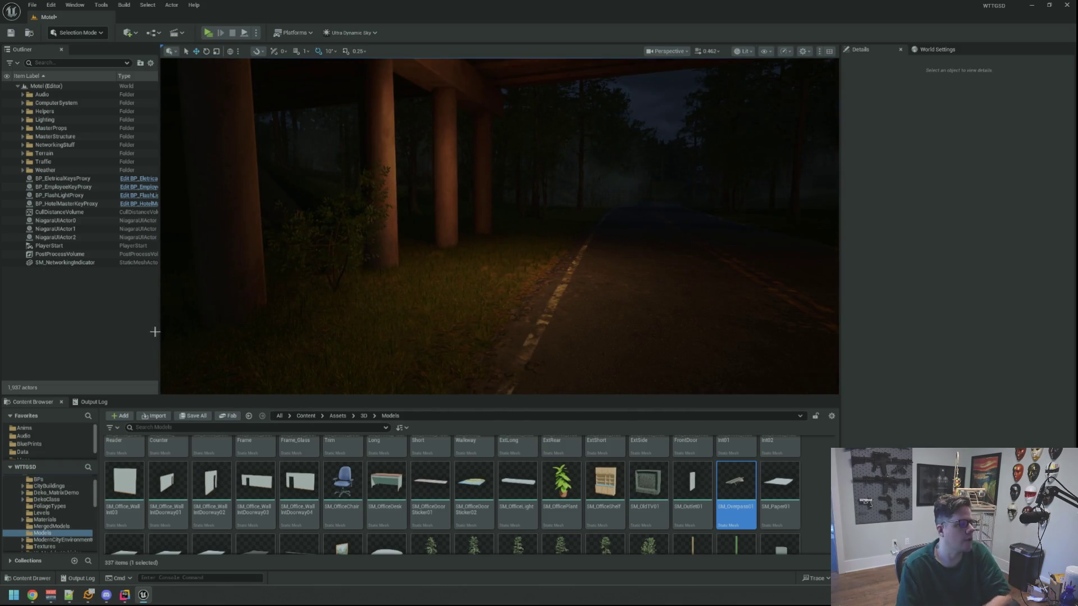
left_click(89, 402)
Step: Clear the Output Log, save the level with Ctrl+S, and pick up the flashlight in the preview
right_click(309, 441)
left_click(337, 539)
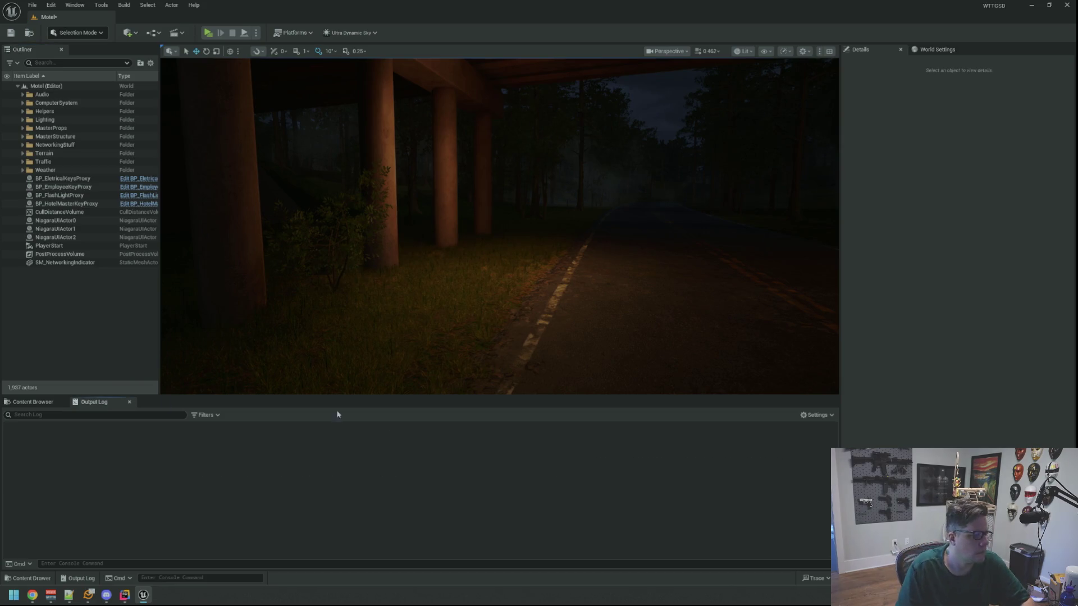
key("ctrl+s")
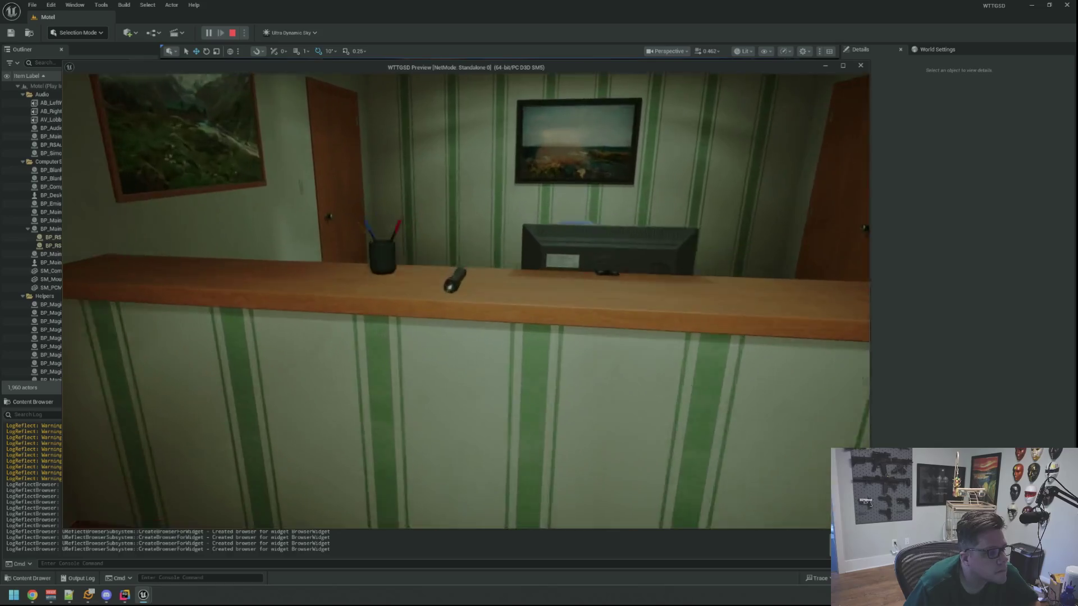
key("e")
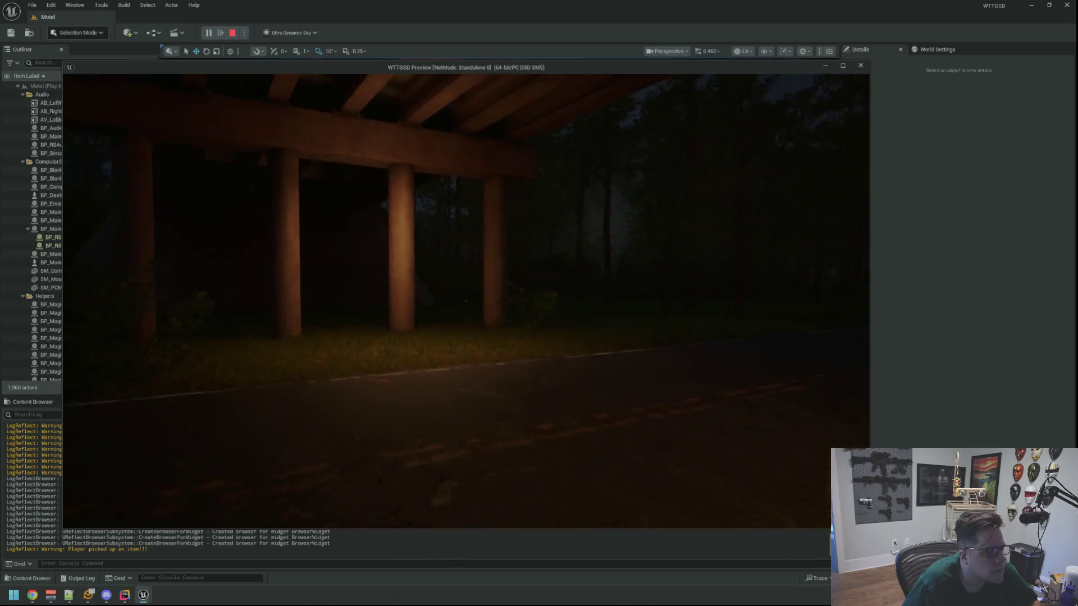
Step: Pause the standalone game with Esc, then end the play session to return to the editor
key("Escape")
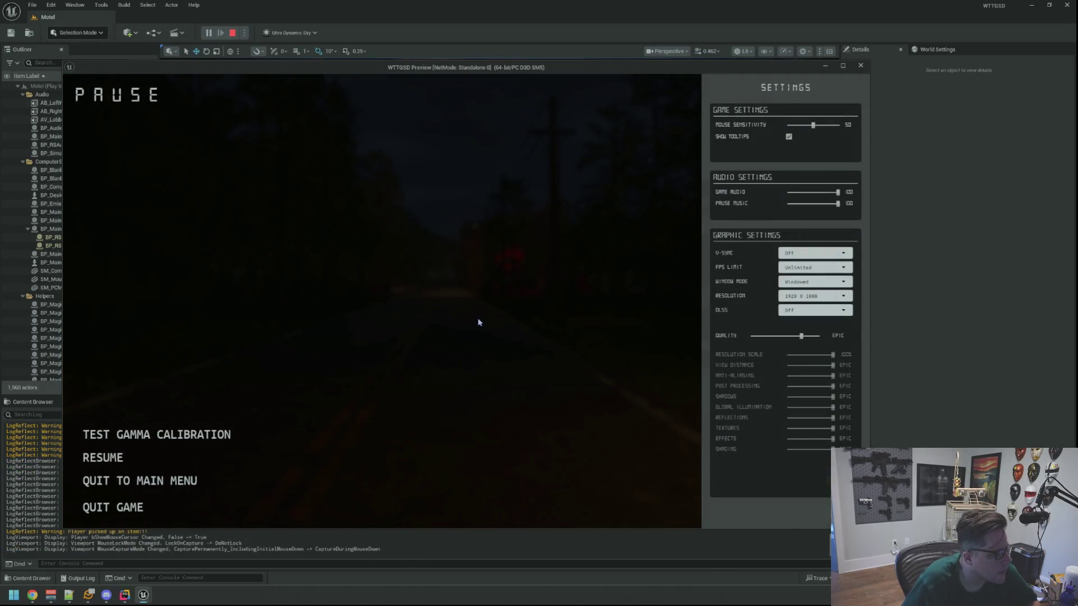
key("Escape")
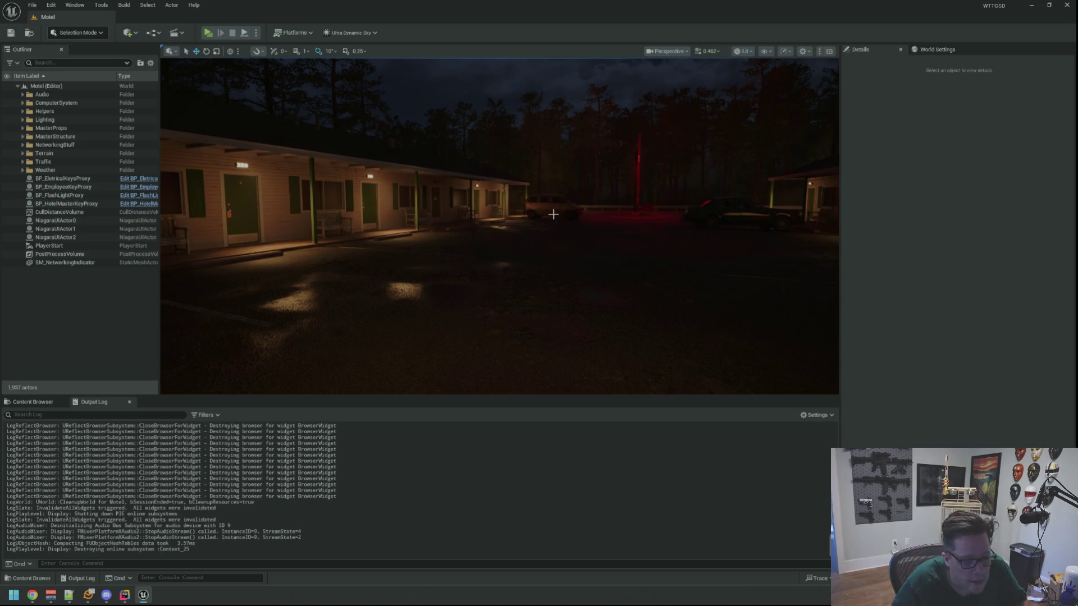
Step: Turn the viewport camera to face the dark parking lot between the two facing motel wings
left_click_drag(553, 214, 744, 152)
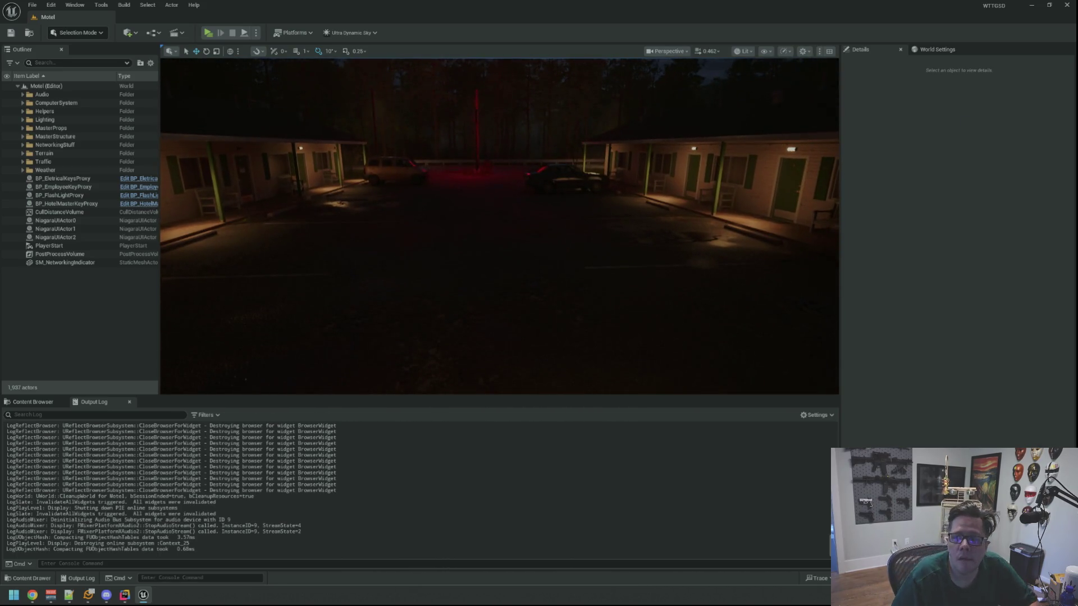